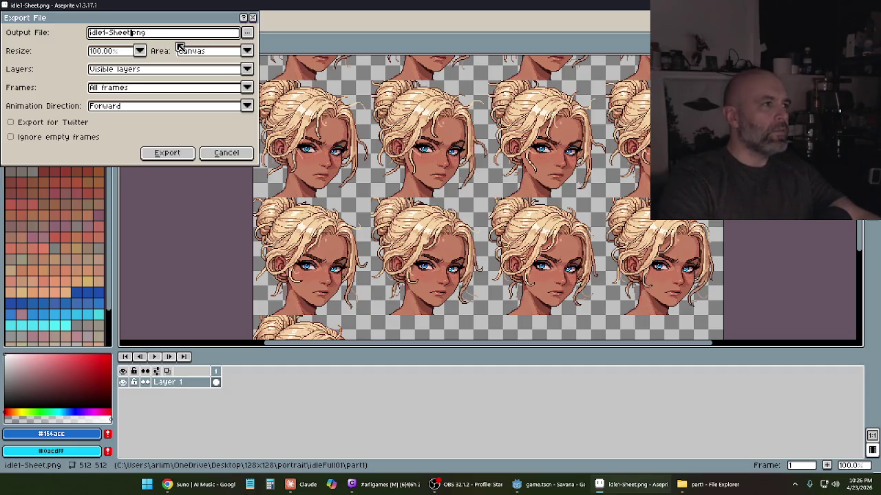
- Rename the export output to portraitIdleSheet.png and export it into a recent folder
{"action": "key", "text": "BackSpace"}
{"action": "key", "text": "BackSpace"}
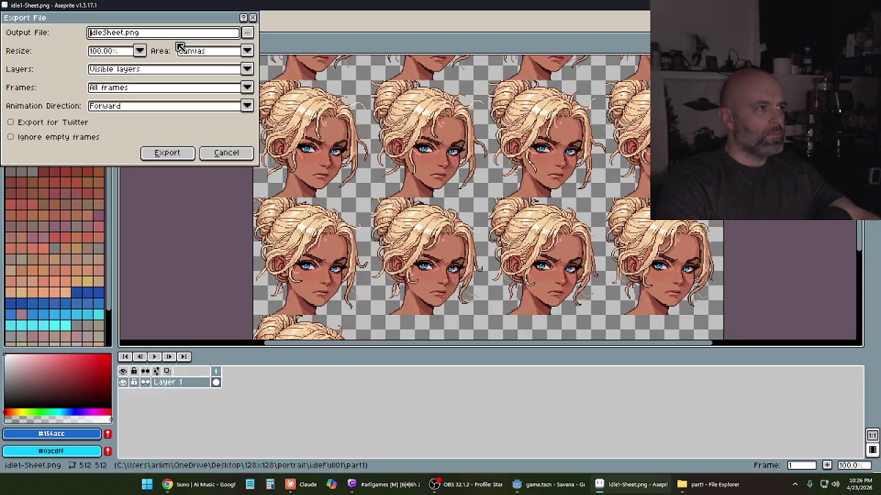
{"action": "type", "text": "portrait"}
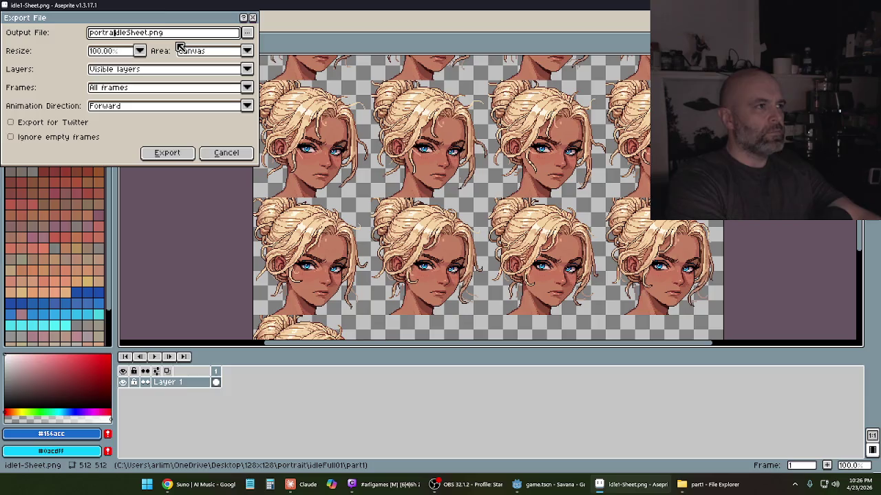
{"action": "key", "text": "Delete"}
{"action": "type", "text": "I"}
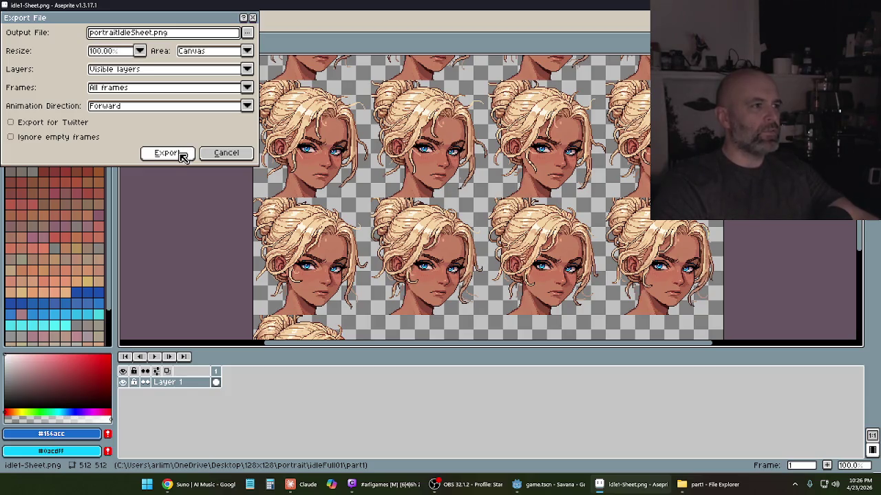
{"action": "left_click", "coordinate": [247, 32]}
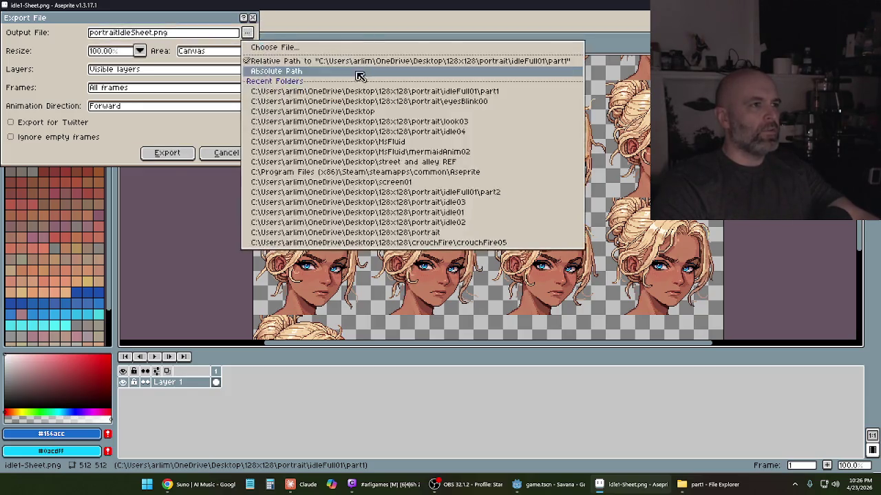
{"action": "left_click", "coordinate": [362, 110]}
{"action": "left_click", "coordinate": [184, 155]}
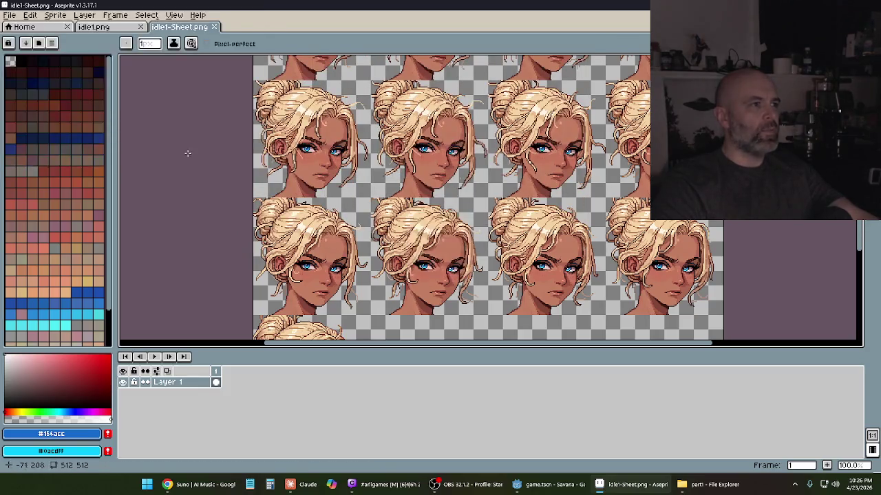
- Close the idle1-Sheet and idle1.png documents and bring the File Explorer window forward
{"action": "left_click", "coordinate": [214, 27]}
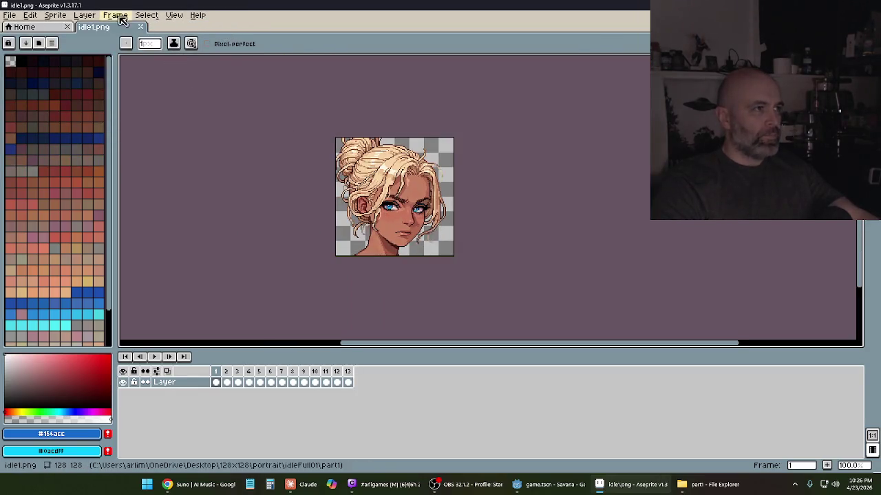
{"action": "left_click", "coordinate": [142, 29]}
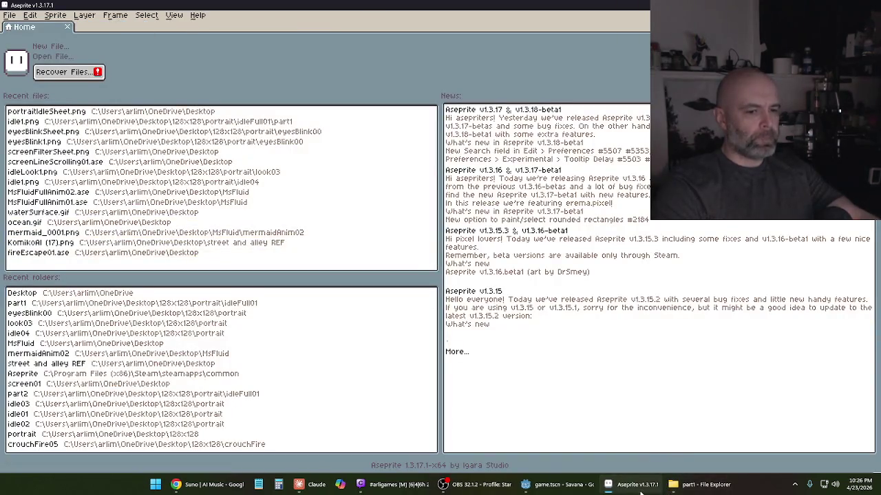
{"action": "left_click", "coordinate": [688, 486]}
{"action": "left_click", "coordinate": [688, 486]}
{"action": "left_click", "coordinate": [688, 486]}
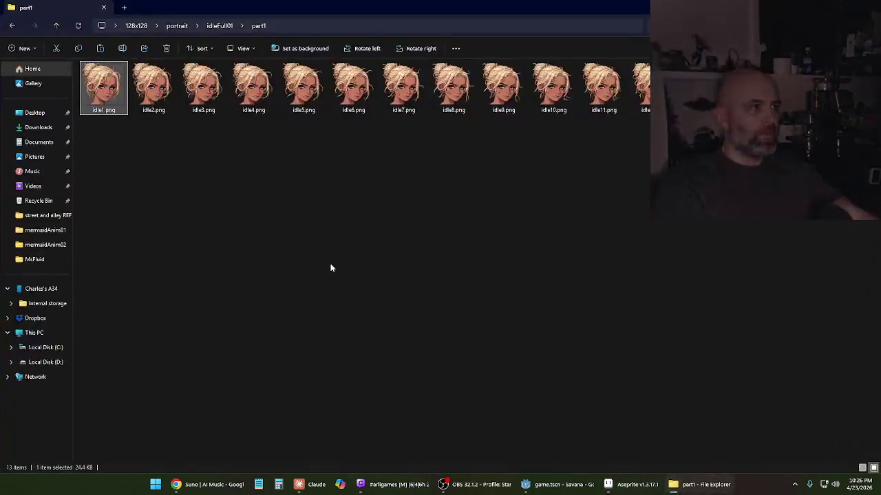
- Go to idleFull01\part2 and drag idleFull17.png onto Aseprite to open it
{"action": "left_click", "coordinate": [12, 26]}
{"action": "double_click", "coordinate": [130, 90]}
{"action": "left_click", "coordinate": [119, 95]}
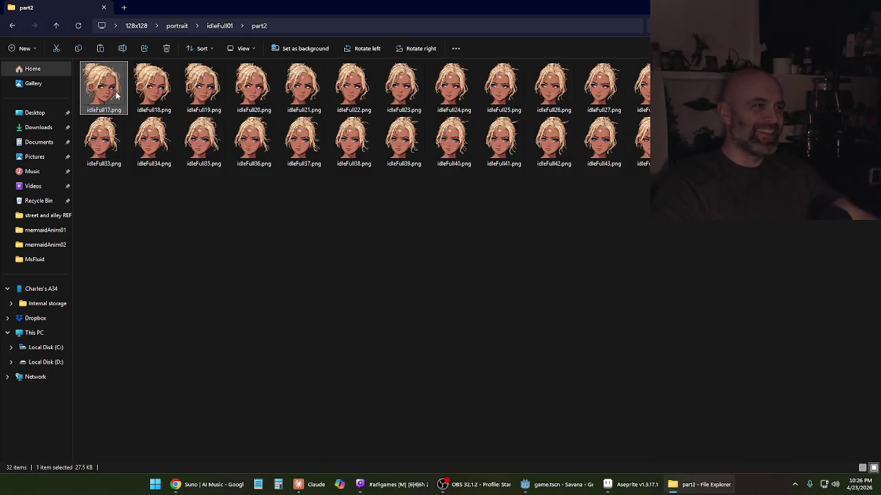
{"action": "mouse_move", "coordinate": [117, 96]}
{"action": "left_mouse_down"}
{"action": "mouse_move", "coordinate": [585, 275]}
{"action": "mouse_move", "coordinate": [681, 468]}
{"action": "mouse_move", "coordinate": [622, 487]}
{"action": "mouse_move", "coordinate": [556, 387]}
{"action": "mouse_move", "coordinate": [391, 260]}
{"action": "left_mouse_up"}
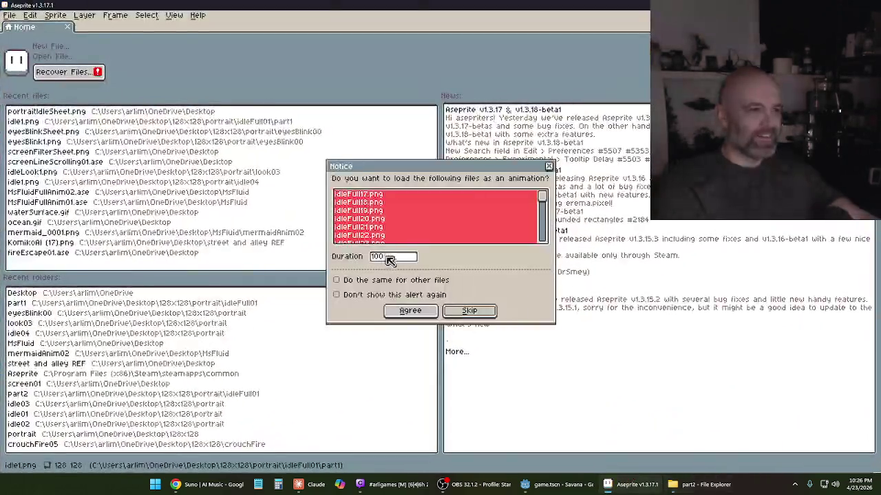
- Load the frames as one animation and export them as a packed sprite sheet
{"action": "left_click", "coordinate": [410, 311]}
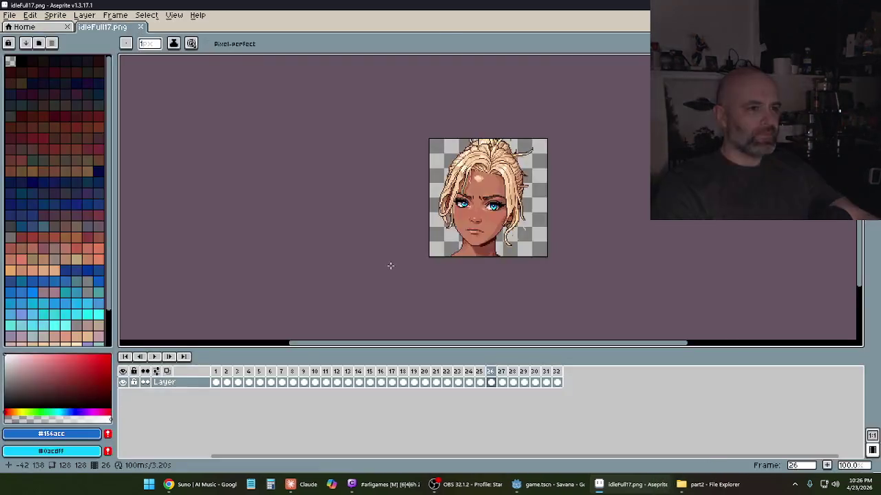
{"action": "left_click", "coordinate": [216, 371]}
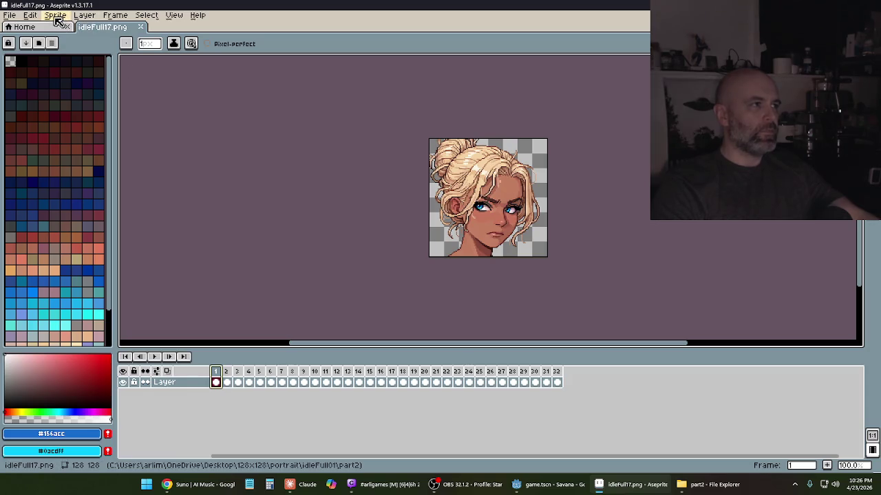
{"action": "left_click", "coordinate": [12, 15]}
{"action": "mouse_move", "coordinate": [31, 109]}
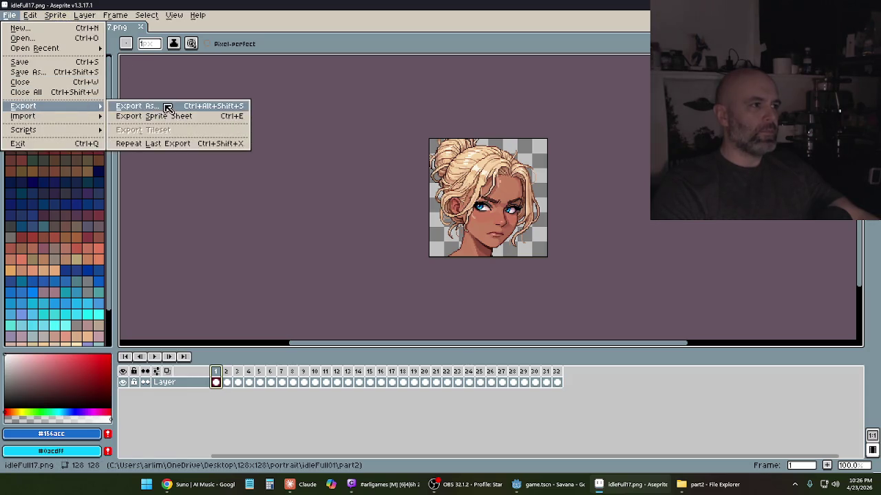
{"action": "left_click", "coordinate": [165, 117]}
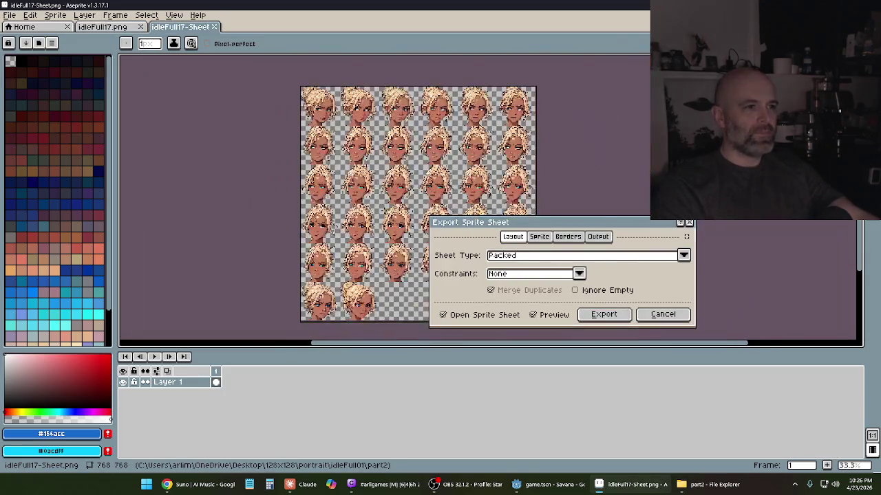
{"action": "scroll", "coordinate": [384, 210], "scroll_direction": "up", "scroll_amount": 1}
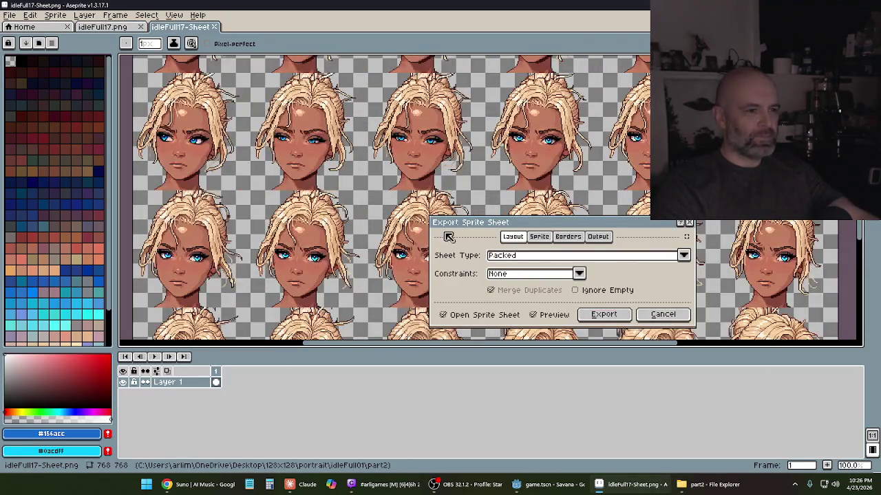
{"action": "left_click", "coordinate": [617, 320]}
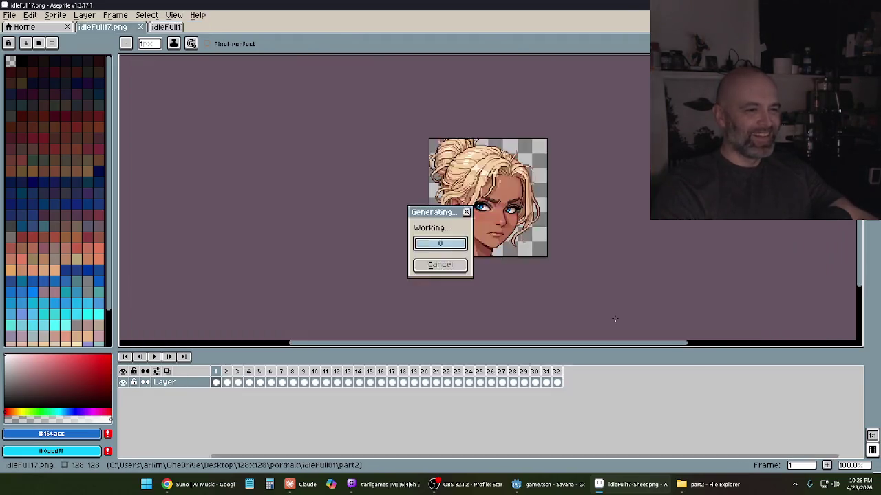
- Start Export As for the sheet and place the caret in the output file name
{"action": "left_click", "coordinate": [15, 15]}
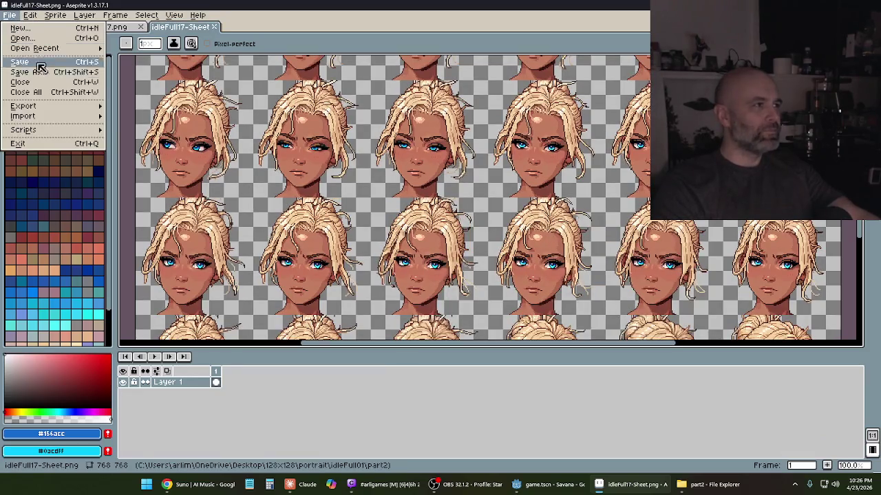
{"action": "mouse_move", "coordinate": [44, 106]}
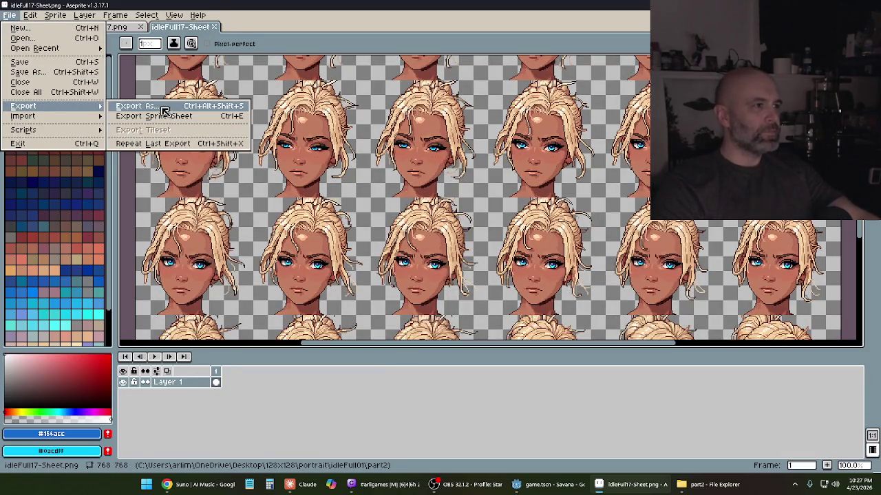
{"action": "left_click", "coordinate": [165, 110]}
{"action": "left_click", "coordinate": [177, 34]}
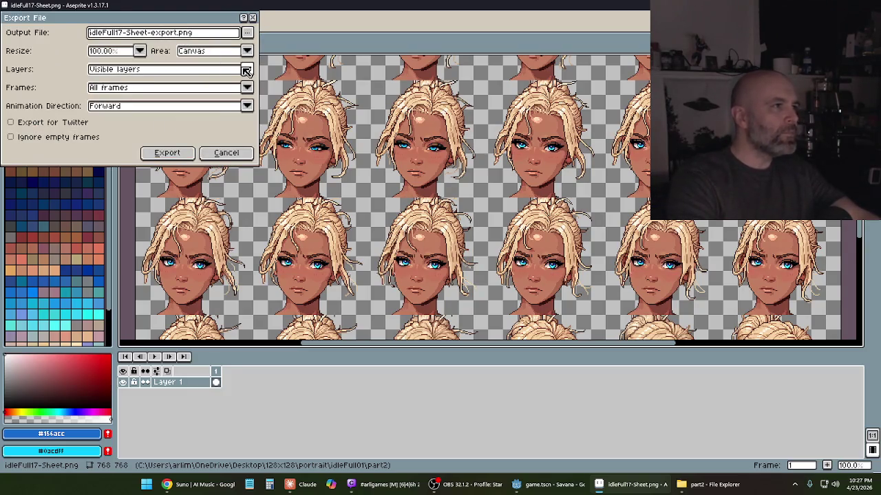
- Rename the export output to portraitLookSheet.png
{"action": "key", "text": "BackSpace"}
{"action": "key", "text": "BackSpace"}
{"action": "key", "text": "BackSpace"}
{"action": "key", "text": "BackSpace"}
{"action": "key", "text": "BackSpace"}
{"action": "key", "text": "BackSpace"}
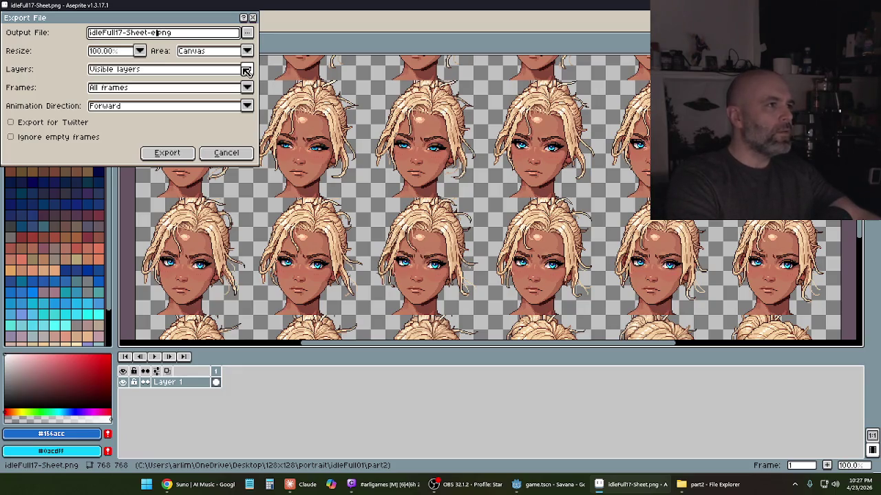
{"action": "type", "text": "."}
{"action": "key", "text": "BackSpace"}
{"action": "key", "text": "BackSpace"}
{"action": "key", "text": "BackSpace"}
{"action": "key", "text": "BackSpace"}
{"action": "key", "text": "BackSpace"}
{"action": "key", "text": "BackSpace"}
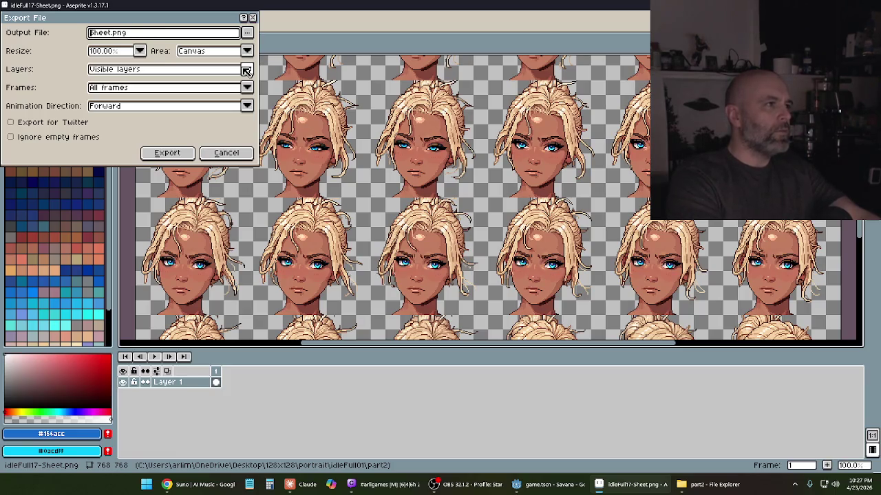
{"action": "type", "text": "portraitLoo"}
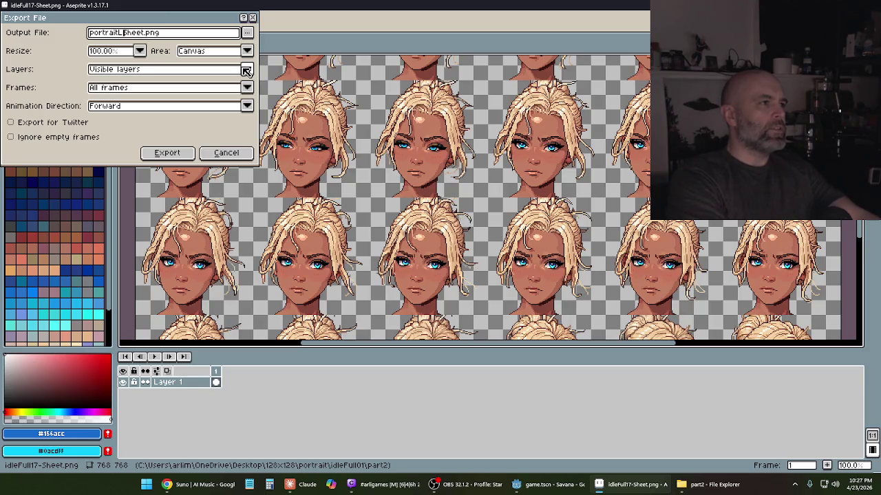
{"action": "type", "text": "k"}
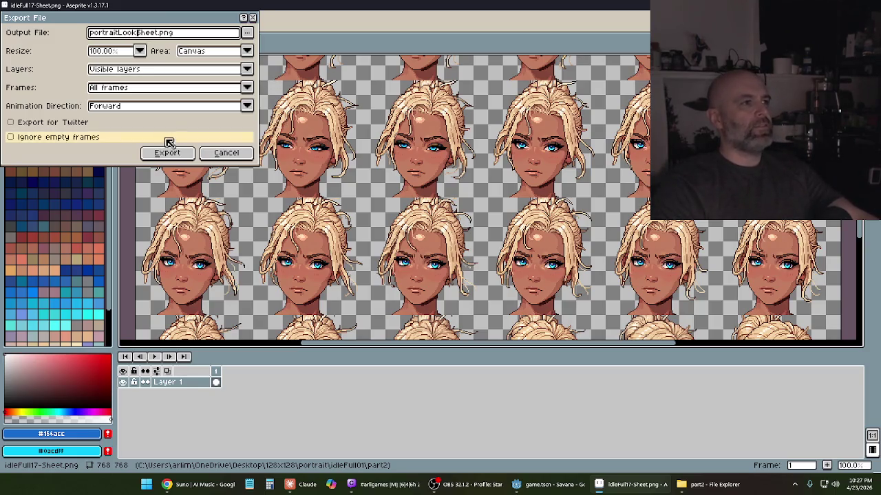
- Export the sheet into a recent folder and close both idleFull17 documents
{"action": "left_click", "coordinate": [247, 32]}
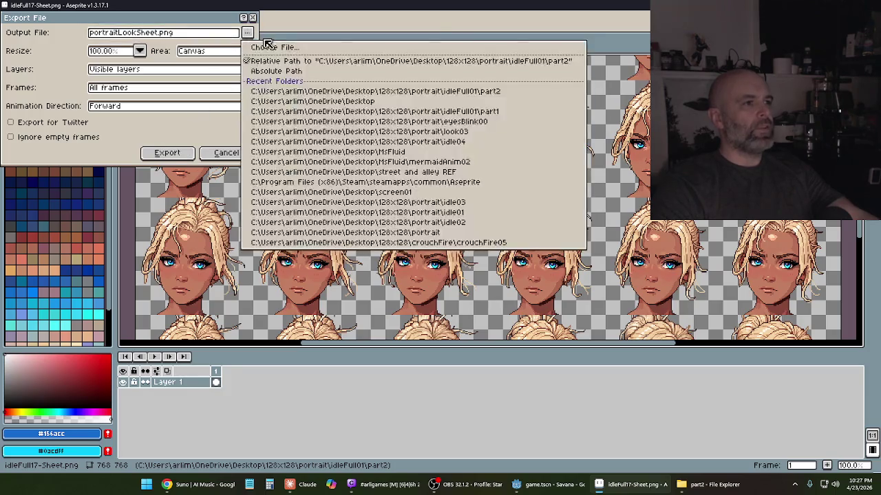
{"action": "left_click", "coordinate": [268, 91]}
{"action": "left_click", "coordinate": [167, 153]}
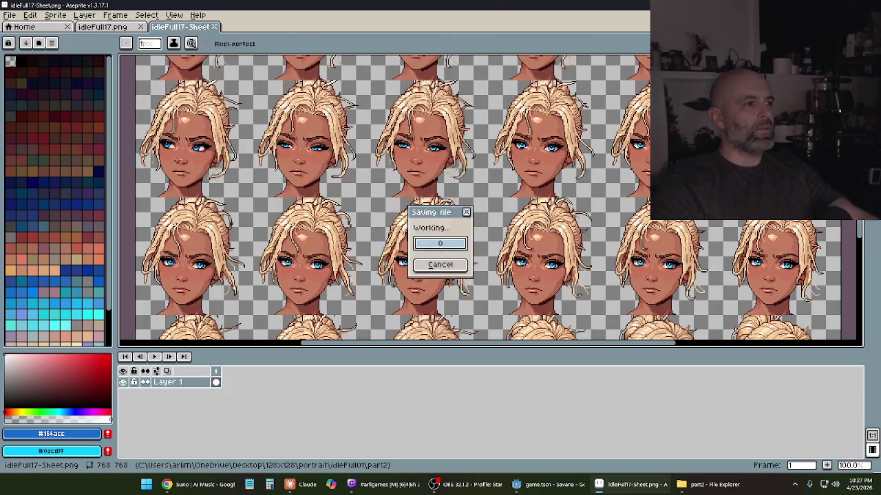
{"action": "left_click", "coordinate": [215, 27]}
{"action": "left_click", "coordinate": [140, 26]}
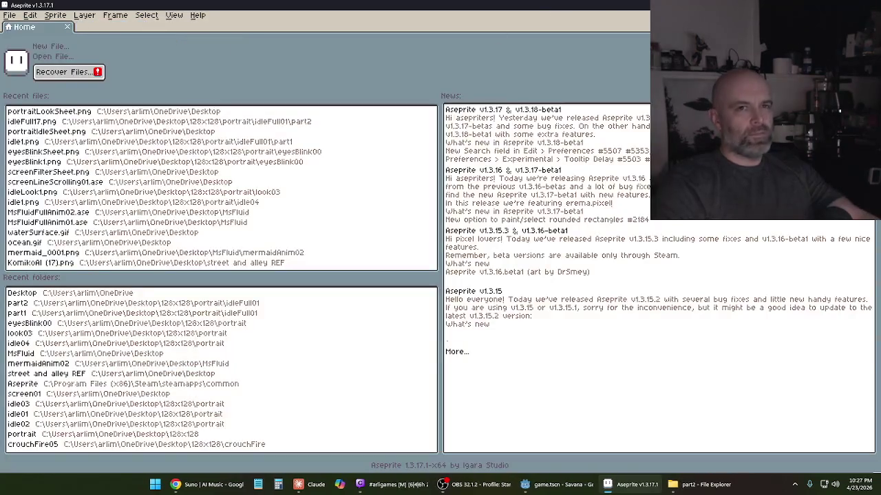
- Quit Aseprite, select both portrait sheet files on the desktop, and restore the Godot editor
{"action": "key", "text": "alt+F4"}
{"action": "key", "text": "alt+F4"}
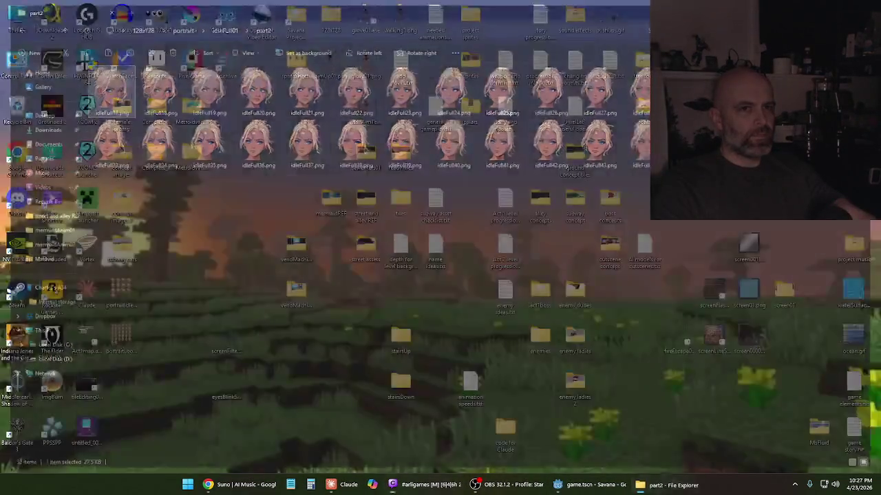
{"action": "left_click_drag", "start_coordinate": [147, 317], "coordinate": [129, 328]}
{"action": "mouse_move", "coordinate": [125, 291]}
{"action": "left_mouse_down"}
{"action": "mouse_move", "coordinate": [181, 347]}
{"action": "mouse_move", "coordinate": [195, 349]}
{"action": "left_mouse_up"}
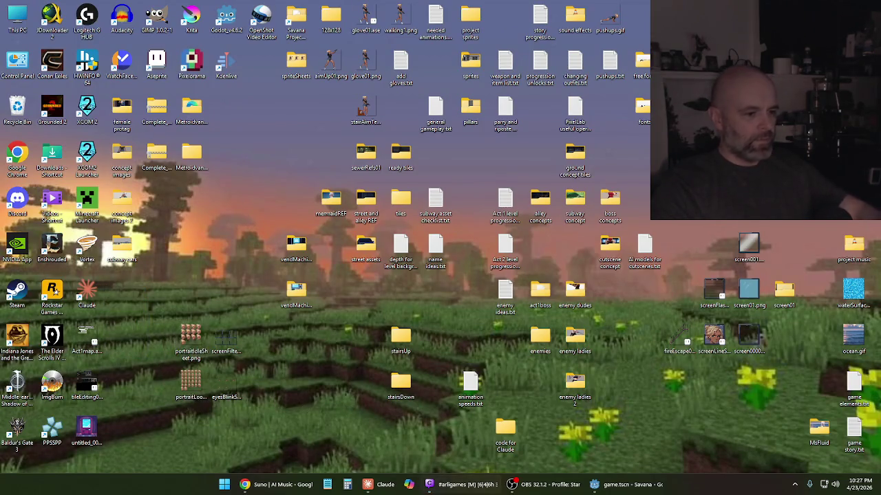
{"action": "mouse_move", "coordinate": [386, 490]}
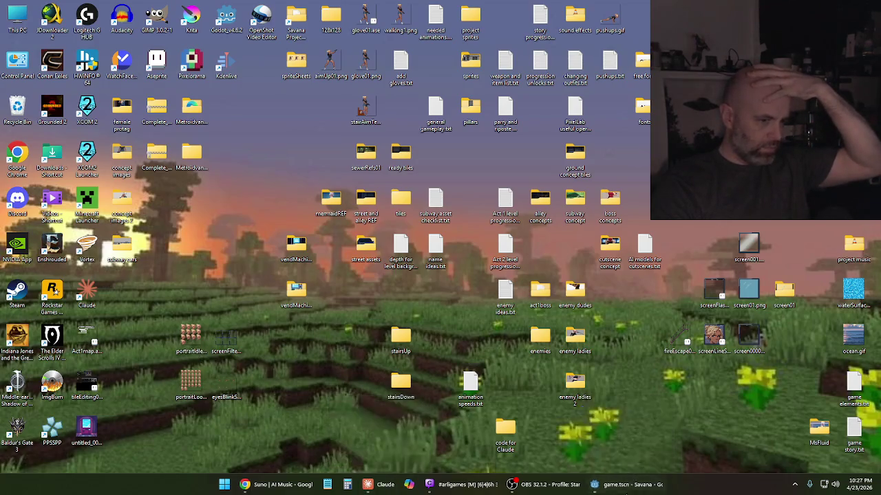
{"action": "left_click", "coordinate": [623, 484]}
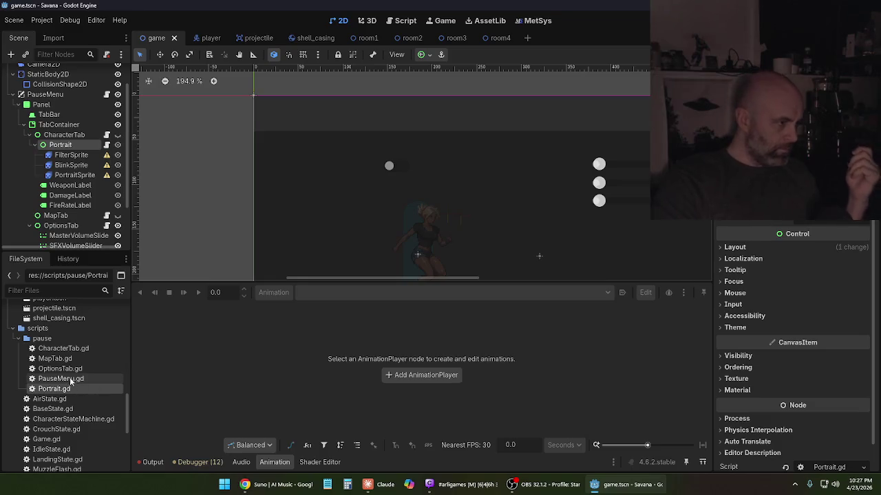
- Expand the assets folder in FileSystem and select its PNG folder
{"action": "scroll", "coordinate": [54, 355], "scroll_direction": "down", "scroll_amount": 5}
{"action": "scroll", "coordinate": [55, 355], "scroll_direction": "down", "scroll_amount": 4}
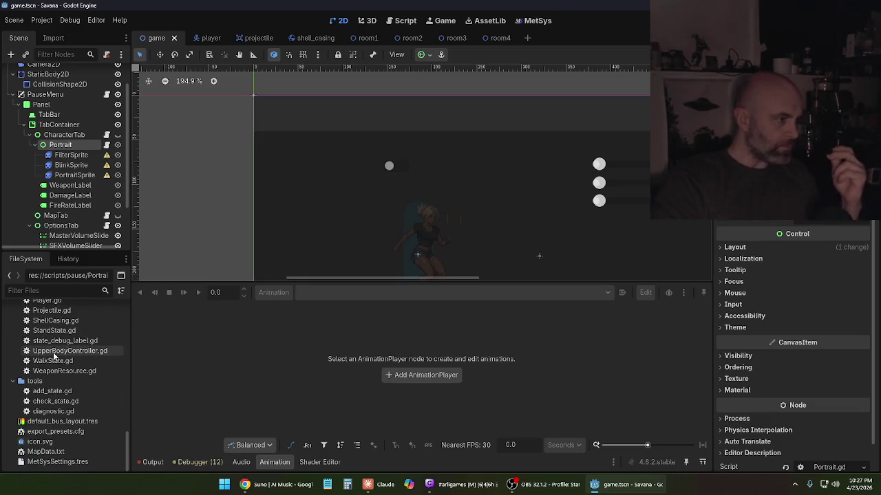
{"action": "scroll", "coordinate": [54, 353], "scroll_direction": "up", "scroll_amount": 7}
{"action": "scroll", "coordinate": [54, 364], "scroll_direction": "up", "scroll_amount": 10}
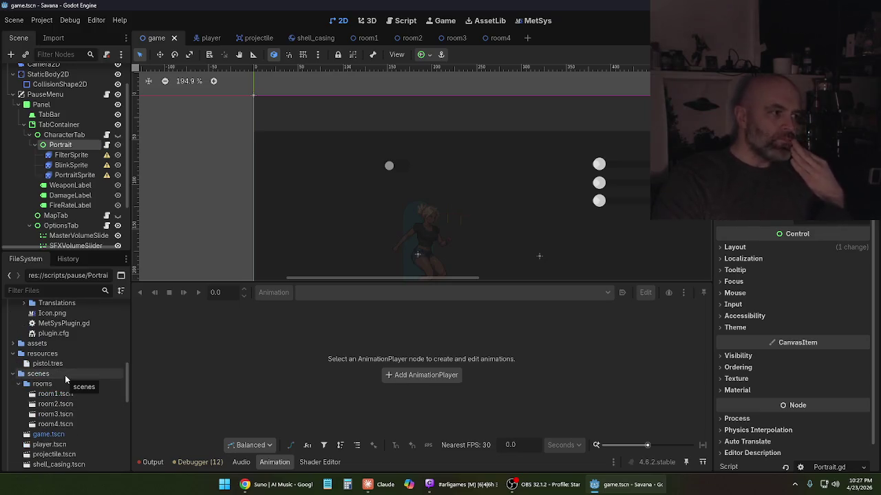
{"action": "scroll", "coordinate": [64, 375], "scroll_direction": "up", "scroll_amount": 2}
{"action": "left_click", "coordinate": [13, 384]}
{"action": "scroll", "coordinate": [46, 401], "scroll_direction": "down", "scroll_amount": 3}
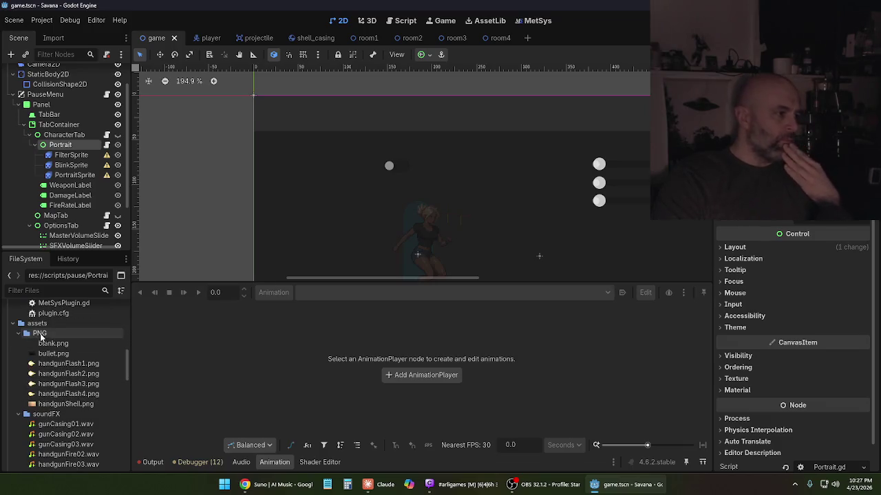
{"action": "left_click", "coordinate": [40, 333]}
- Create a portrait folder inside assets/PNG and drag the four portrait sprite sheets into it
{"action": "right_click", "coordinate": [42, 333]}
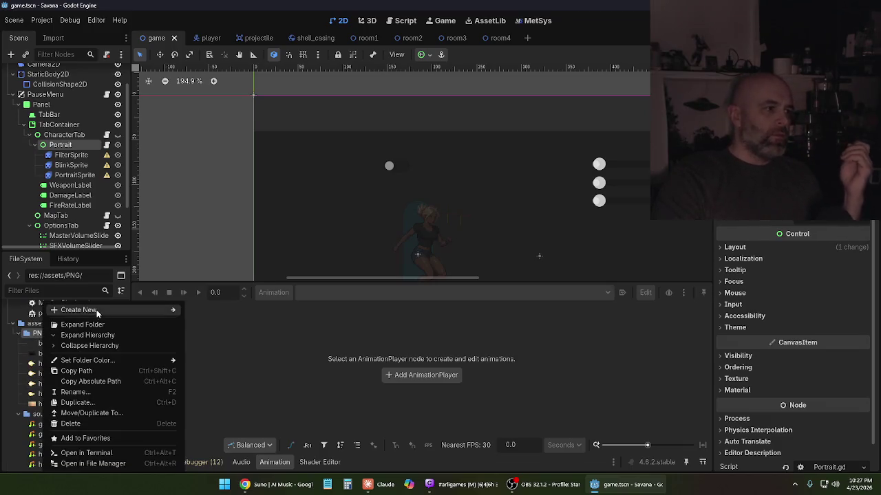
{"action": "mouse_move", "coordinate": [97, 313]}
{"action": "left_click", "coordinate": [213, 310]}
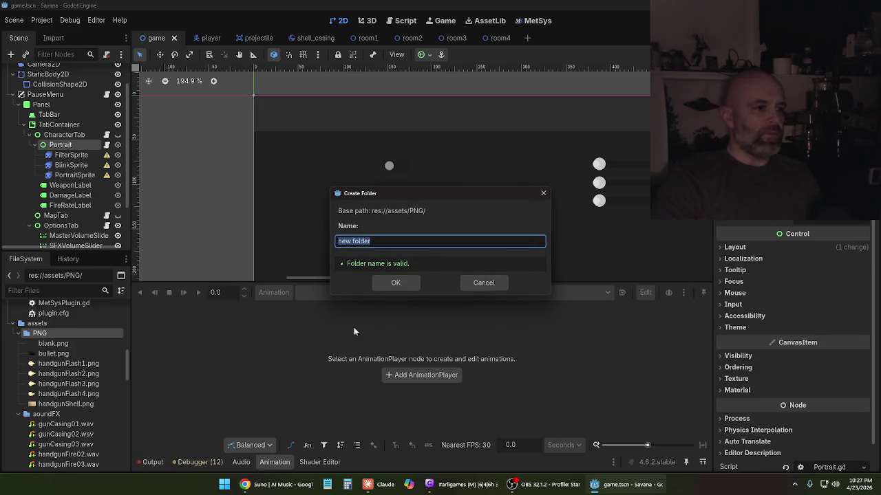
{"action": "type", "text": "portrait"}
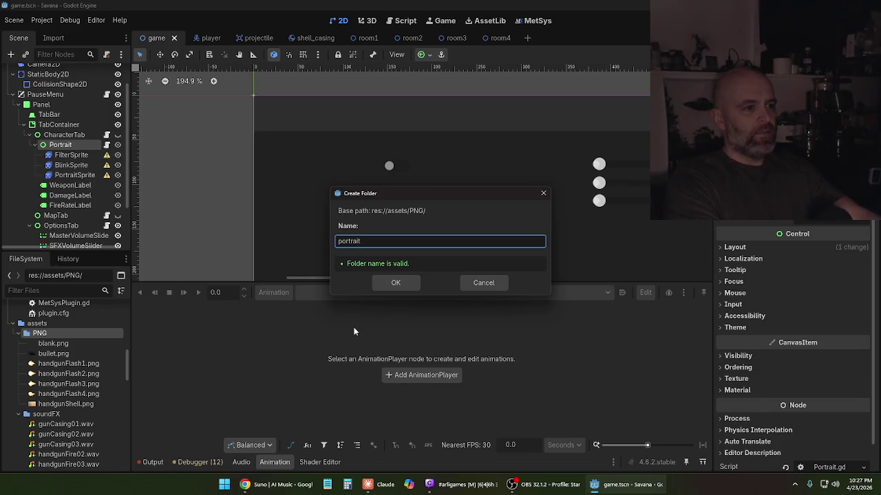
{"action": "left_click", "coordinate": [406, 283]}
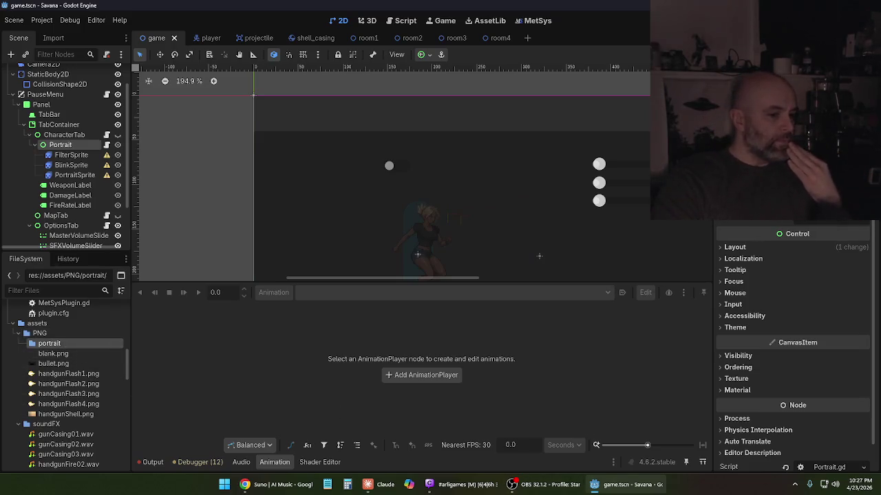
{"action": "left_click", "coordinate": [619, 484]}
{"action": "mouse_move", "coordinate": [261, 406]}
{"action": "left_mouse_down"}
{"action": "mouse_move", "coordinate": [178, 322]}
{"action": "mouse_move", "coordinate": [642, 417]}
{"action": "mouse_move", "coordinate": [619, 482]}
{"action": "mouse_move", "coordinate": [55, 351]}
{"action": "mouse_move", "coordinate": [58, 344]}
{"action": "left_mouse_up"}
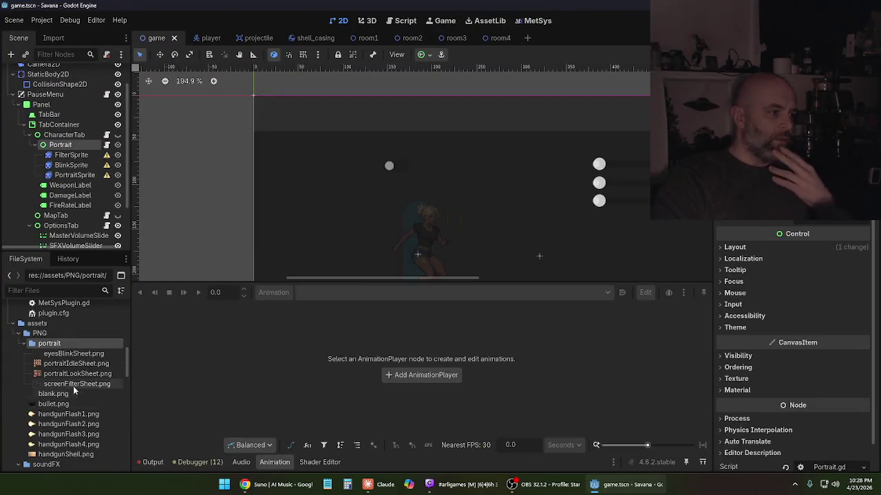
- Select screenFilterSheet.png in the portrait folder, then the FilterSprite node
{"action": "left_click", "coordinate": [73, 385]}
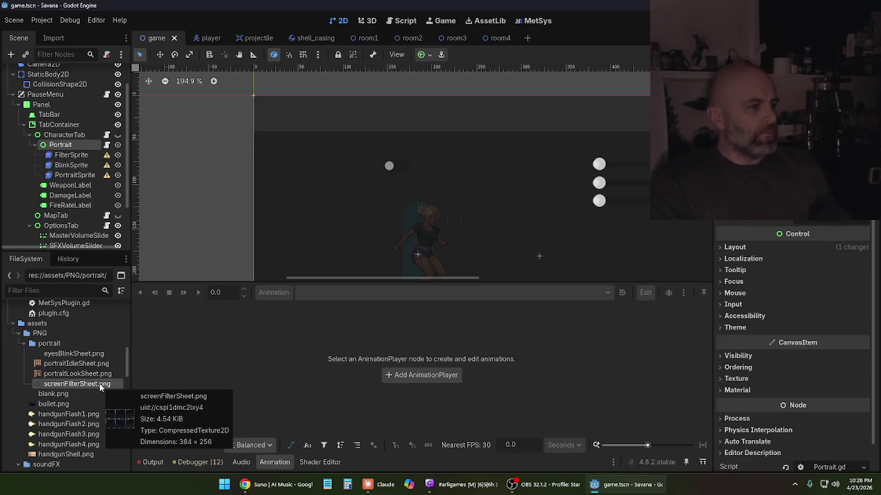
{"action": "left_click", "coordinate": [72, 156]}
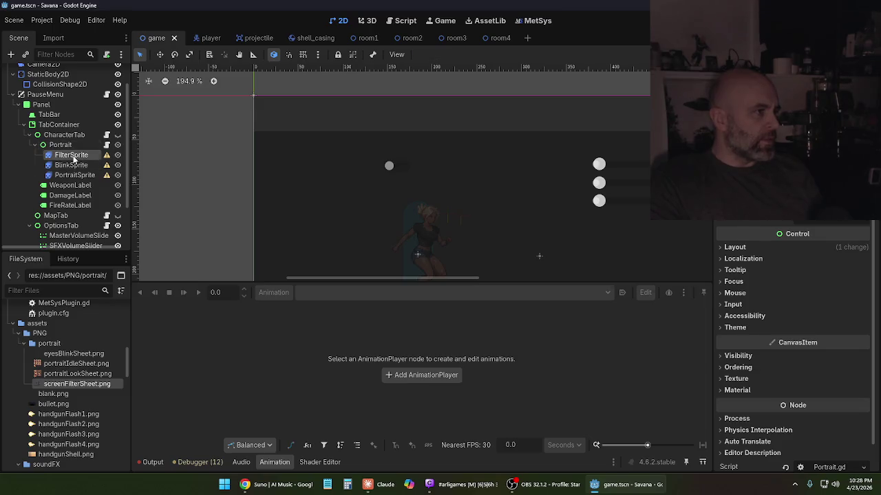
- Give FilterSprite a new SpriteFrames resource with an empty default animation
{"action": "mouse_move", "coordinate": [107, 159]}
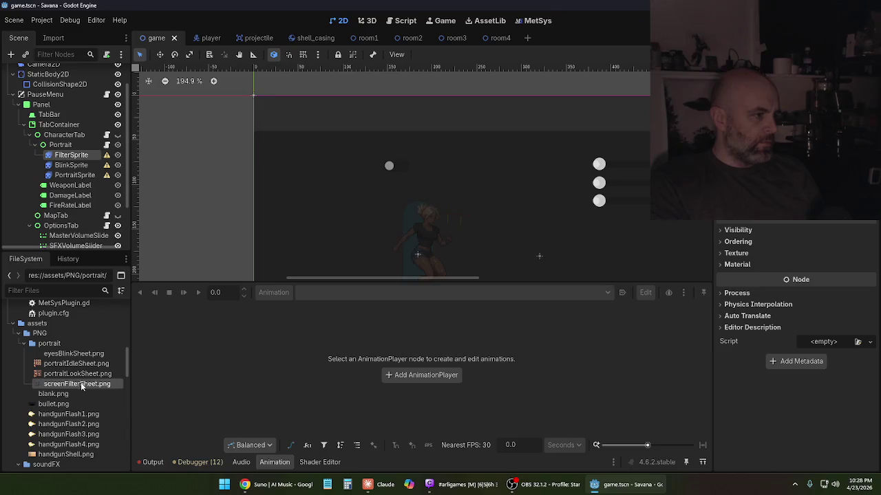
{"action": "mouse_move", "coordinate": [81, 383]}
{"action": "left_mouse_down"}
{"action": "mouse_move", "coordinate": [740, 275]}
{"action": "mouse_move", "coordinate": [757, 179]}
{"action": "left_mouse_up"}
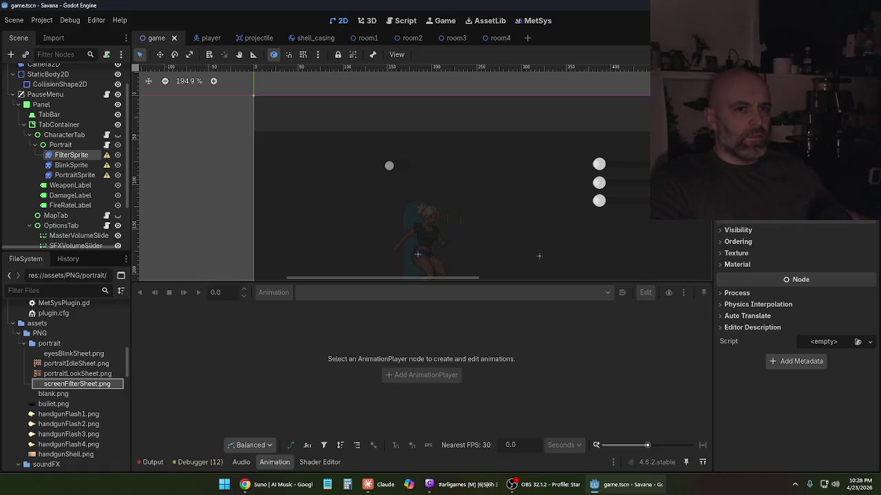
{"action": "left_click_drag", "start_coordinate": [756, 179], "coordinate": [757, 179]}
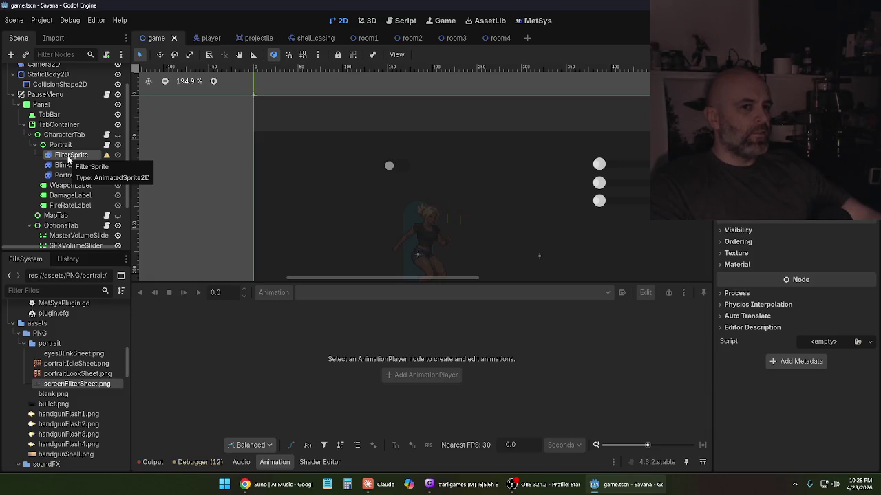
{"action": "scroll", "coordinate": [310, 191], "scroll_direction": "down", "scroll_amount": 4}
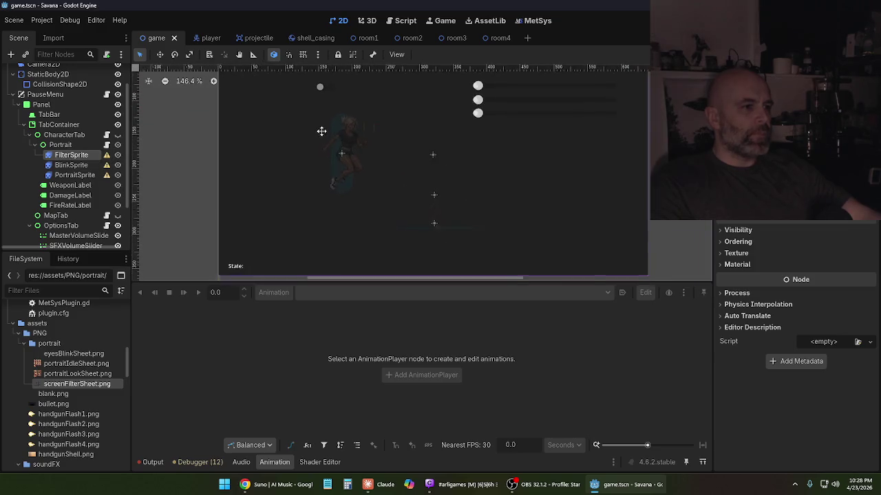
{"action": "scroll", "coordinate": [383, 176], "scroll_direction": "up", "scroll_amount": 3}
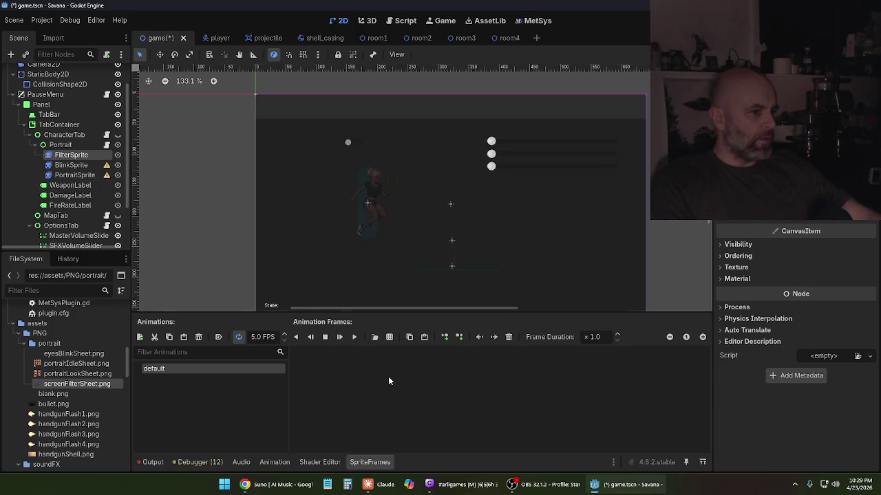
{"action": "left_click", "coordinate": [390, 337]}
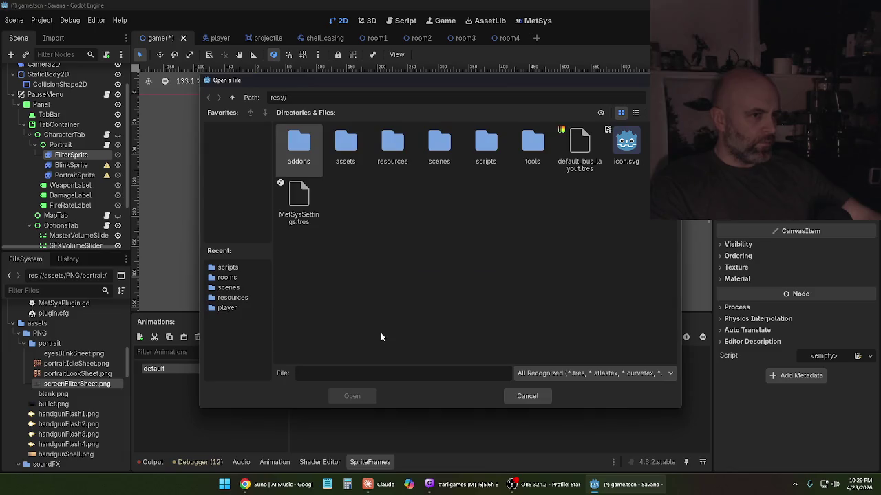
- Load assets/PNG/portrait/screenFilterSheet.png as the source sprite sheet
{"action": "double_click", "coordinate": [347, 151]}
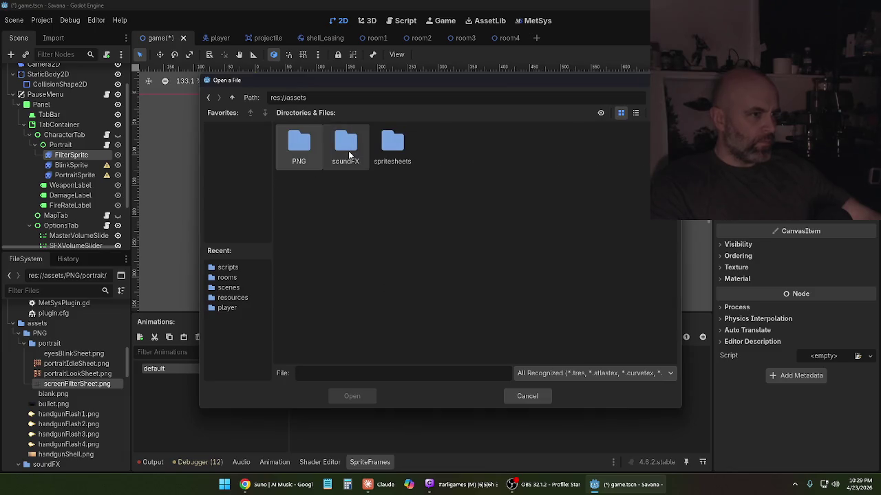
{"action": "double_click", "coordinate": [310, 146]}
{"action": "double_click", "coordinate": [303, 146]}
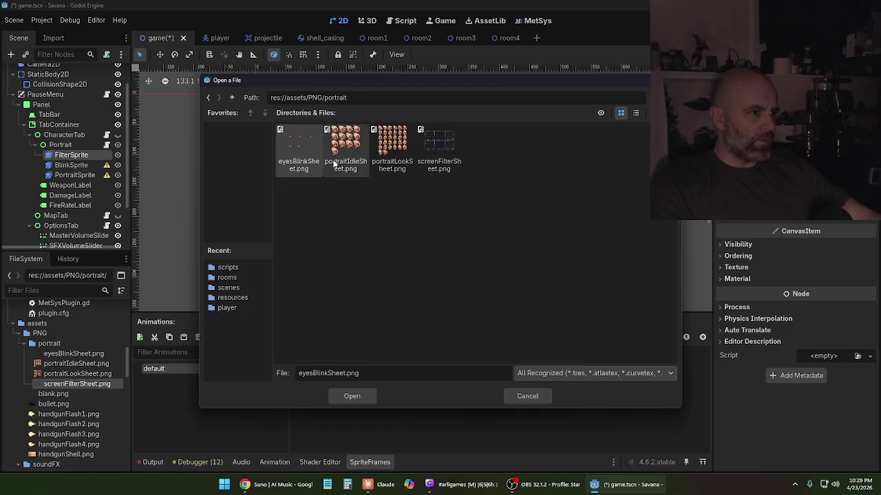
{"action": "left_click", "coordinate": [432, 146]}
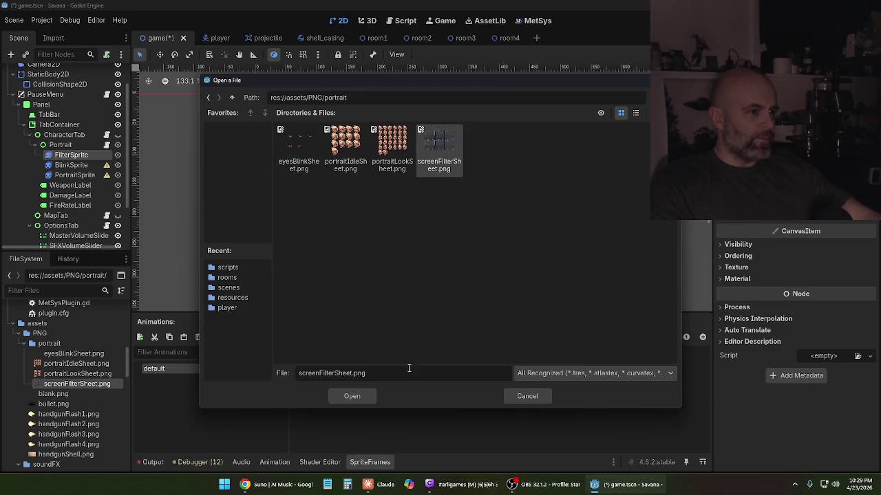
{"action": "left_click", "coordinate": [354, 396]}
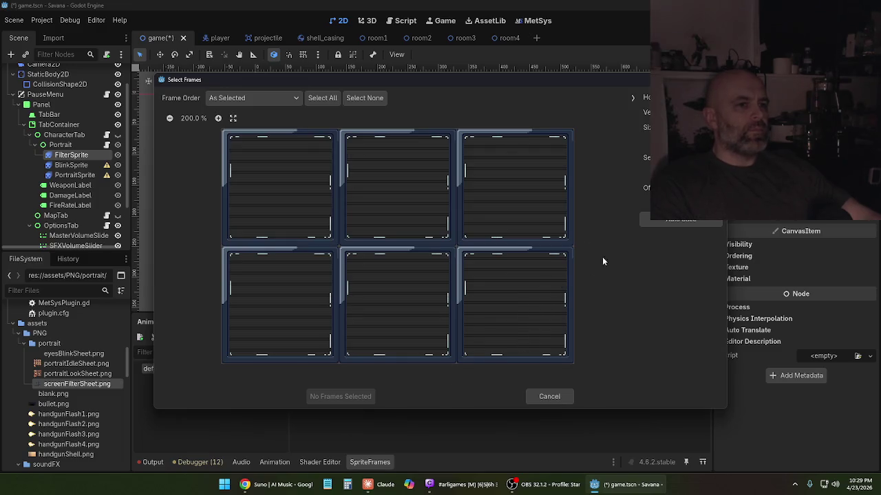
- Select all six filter cells of the 3×2 grid and add them as frames
{"action": "left_click", "coordinate": [275, 191]}
{"action": "left_click", "coordinate": [402, 201]}
{"action": "left_click", "coordinate": [531, 208]}
{"action": "left_click", "coordinate": [304, 317]}
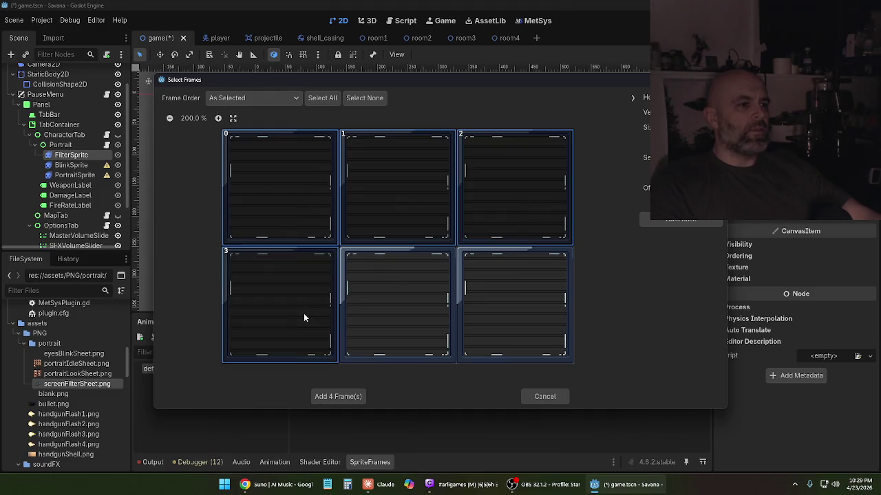
{"action": "left_click", "coordinate": [404, 315]}
{"action": "left_click", "coordinate": [512, 312]}
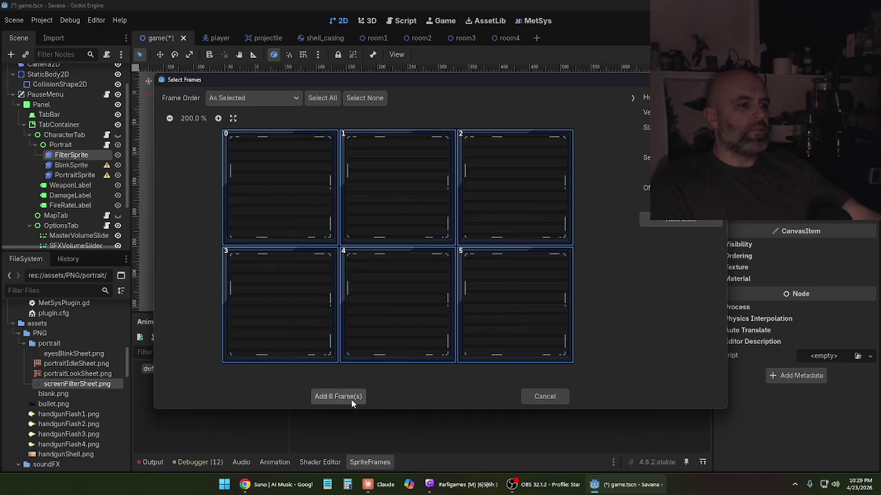
{"action": "left_click", "coordinate": [351, 399]}
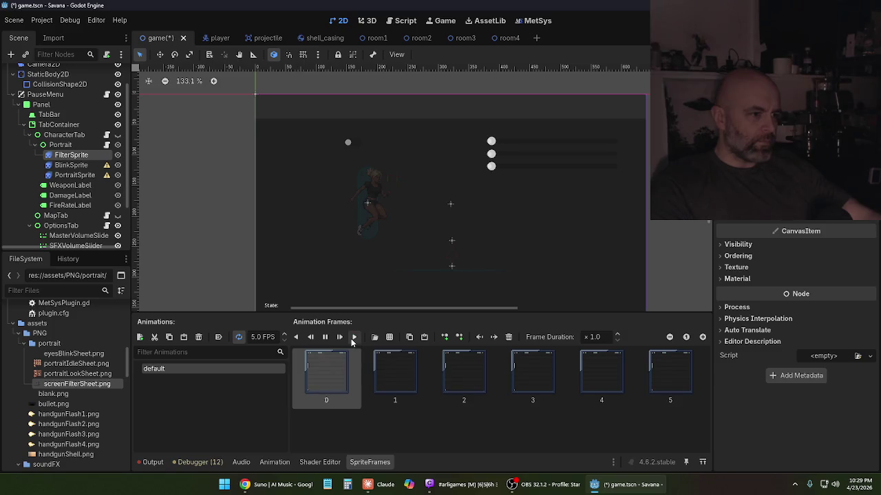
{"action": "scroll", "coordinate": [399, 254], "scroll_direction": "down", "scroll_amount": 3}
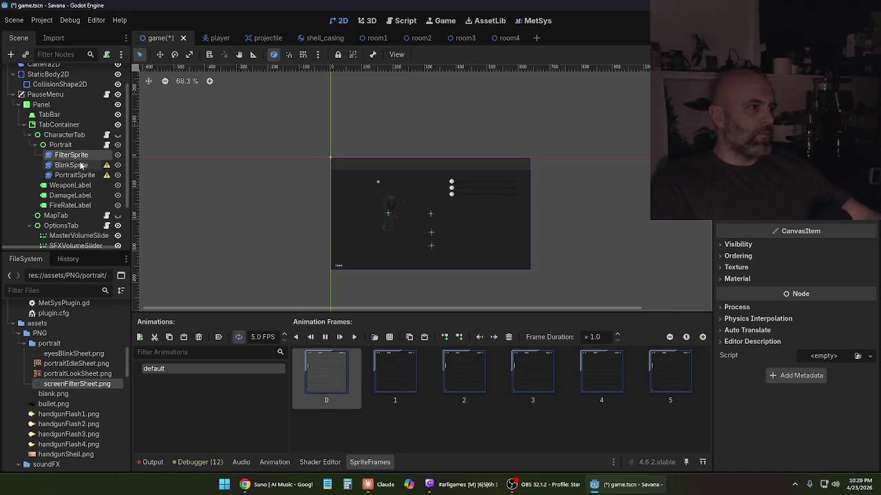
{"action": "scroll", "coordinate": [390, 228], "scroll_direction": "up", "scroll_amount": 5}
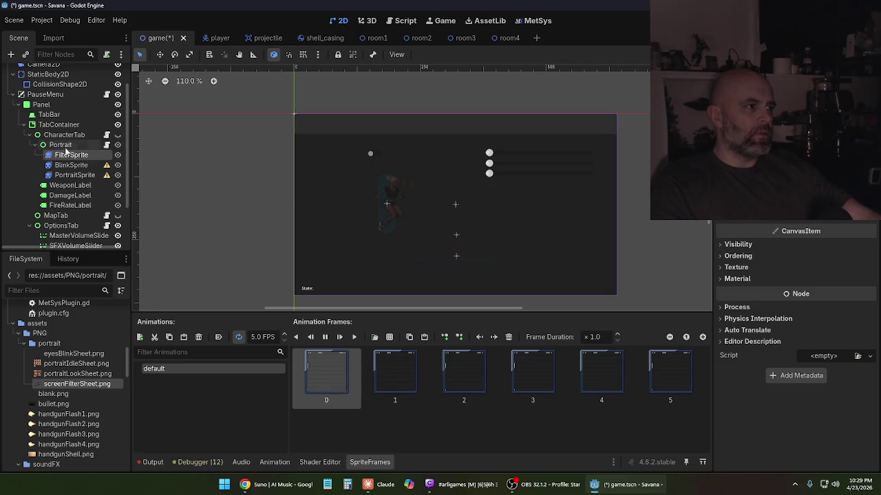
{"action": "left_click", "coordinate": [62, 136]}
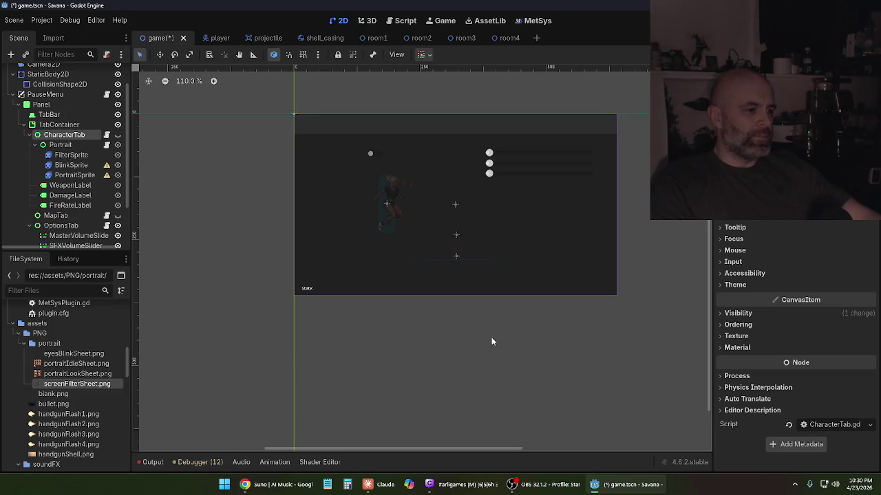
{"action": "left_click", "coordinate": [70, 155]}
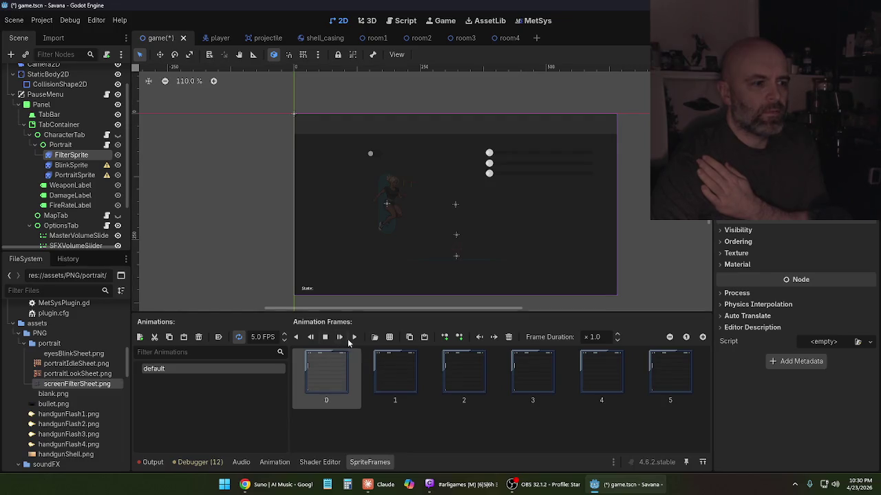
{"action": "left_click", "coordinate": [355, 339]}
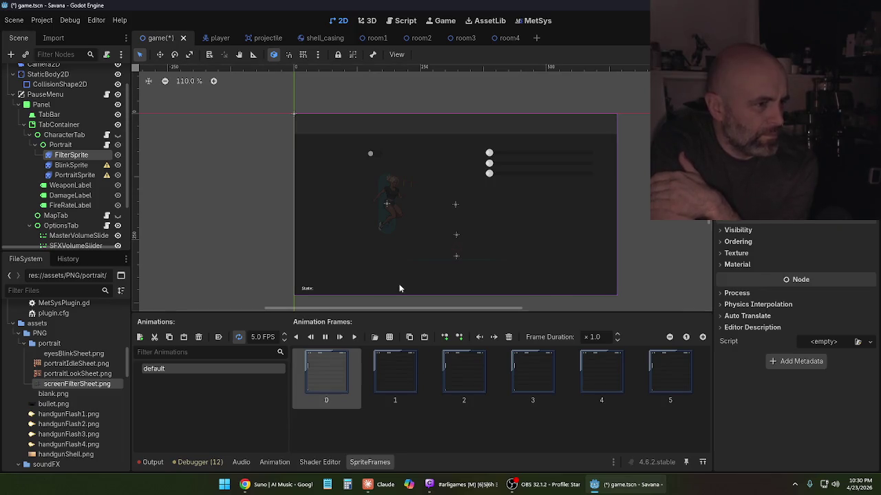
- Re-centre the 2D viewport on the pause menu and select the PortraitSprite node
{"action": "scroll", "coordinate": [418, 261], "scroll_direction": "down", "scroll_amount": 6}
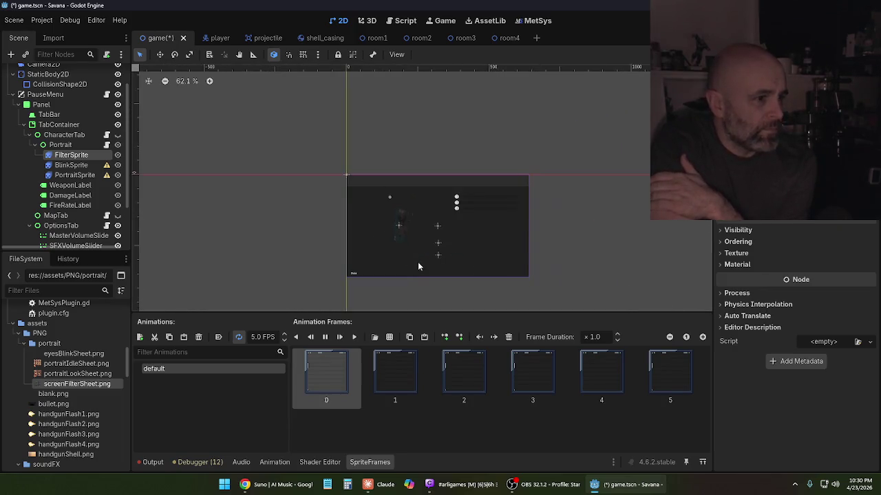
{"action": "scroll", "coordinate": [421, 267], "scroll_direction": "down", "scroll_amount": 1}
{"action": "mouse_move", "coordinate": [439, 193]}
{"action": "left_mouse_down"}
{"action": "mouse_move", "coordinate": [505, 199]}
{"action": "mouse_move", "coordinate": [363, 203]}
{"action": "mouse_move", "coordinate": [477, 206]}
{"action": "mouse_move", "coordinate": [423, 250]}
{"action": "left_mouse_up"}
{"action": "scroll", "coordinate": [472, 228], "scroll_direction": "up", "scroll_amount": 4}
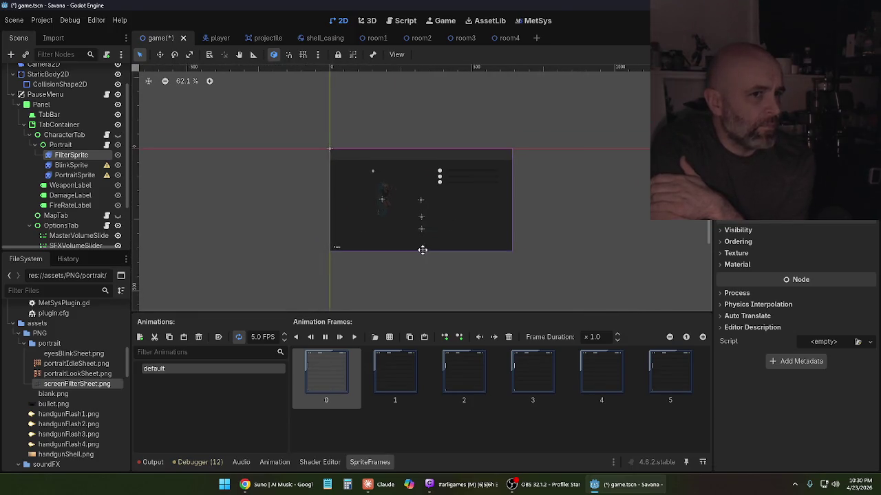
{"action": "scroll", "coordinate": [430, 250], "scroll_direction": "up", "scroll_amount": 1}
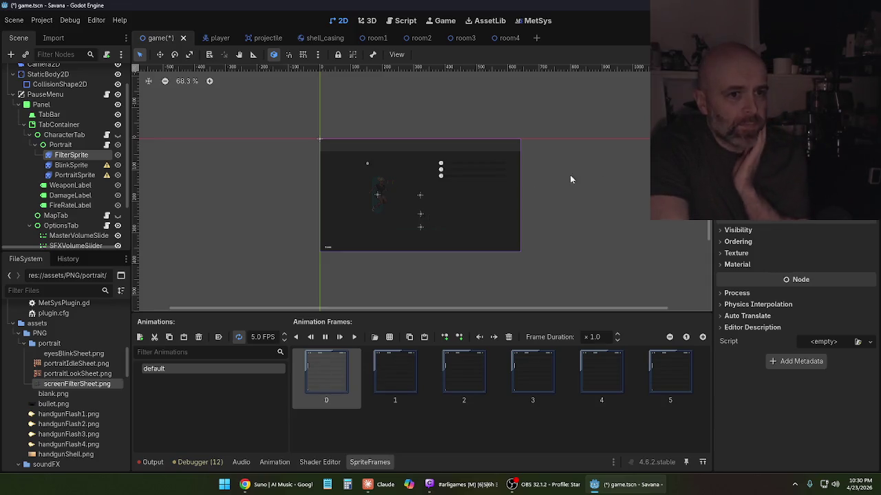
{"action": "scroll", "coordinate": [796, 330], "scroll_direction": "up", "scroll_amount": 2}
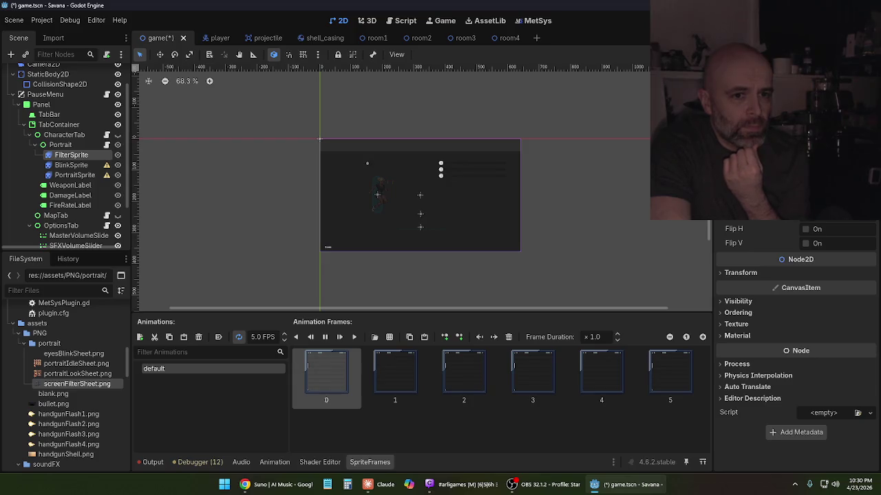
{"action": "scroll", "coordinate": [796, 330], "scroll_direction": "down", "scroll_amount": 2}
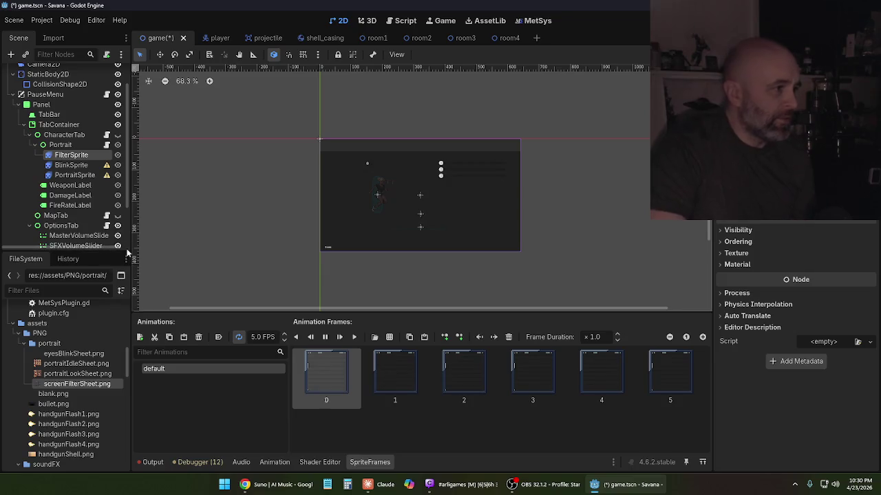
{"action": "left_click", "coordinate": [86, 177]}
{"action": "mouse_move", "coordinate": [108, 179]}
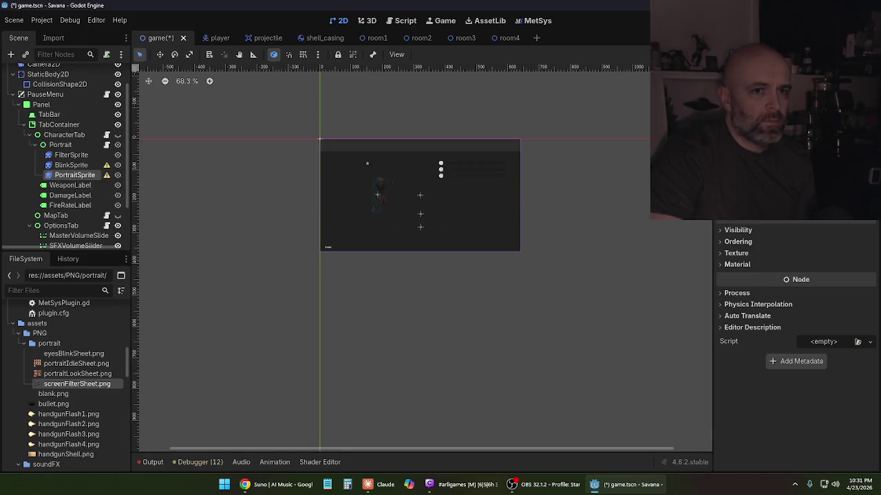
- Load portraitIdleSheet.png into the sprite-sheet frame picker for PortraitSprite's default animation
{"action": "left_click", "coordinate": [826, 89]}
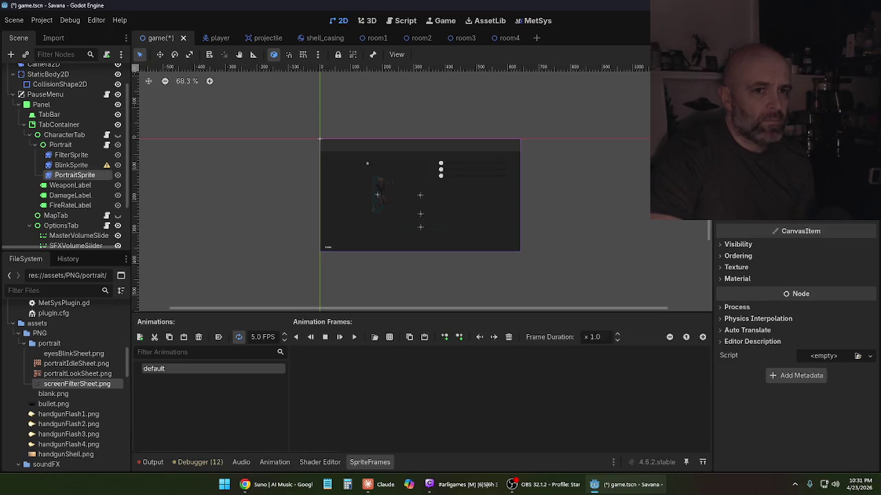
{"action": "left_click", "coordinate": [375, 336]}
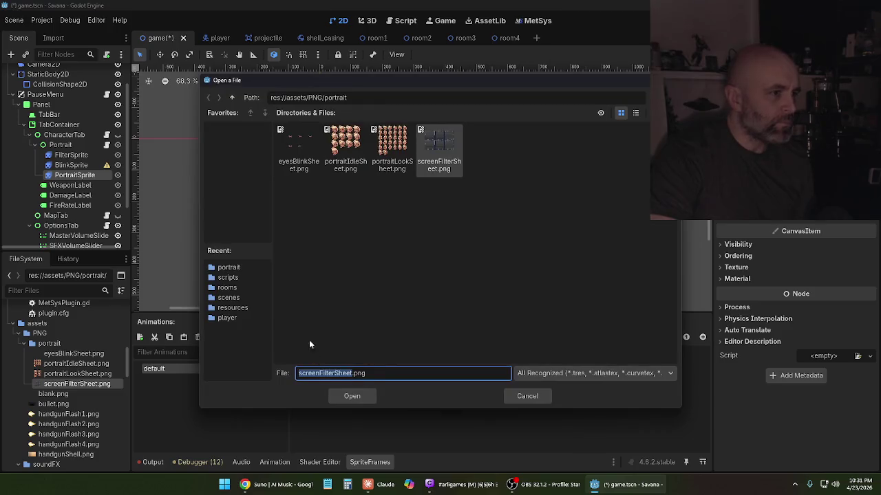
{"action": "left_click", "coordinate": [353, 146]}
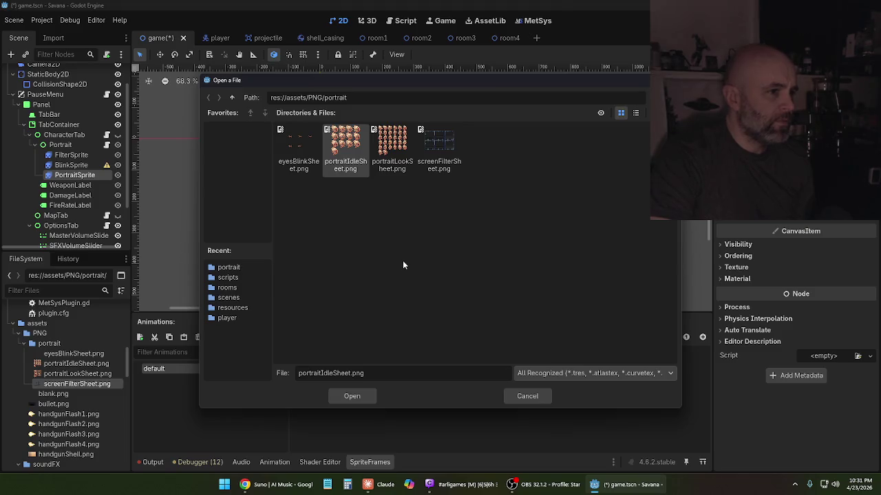
{"action": "left_click", "coordinate": [352, 396]}
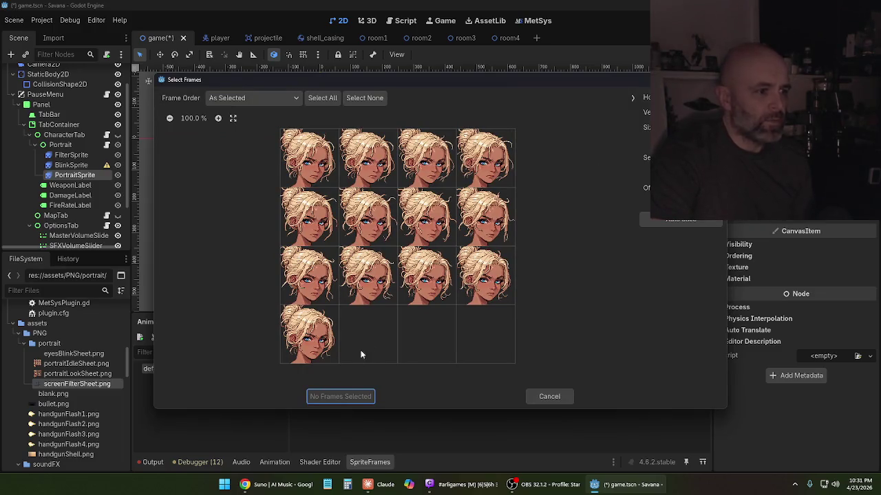
- Select all 13 portrait cells and add them as frames to the default animation
{"action": "left_click", "coordinate": [313, 165]}
{"action": "left_click", "coordinate": [379, 165]}
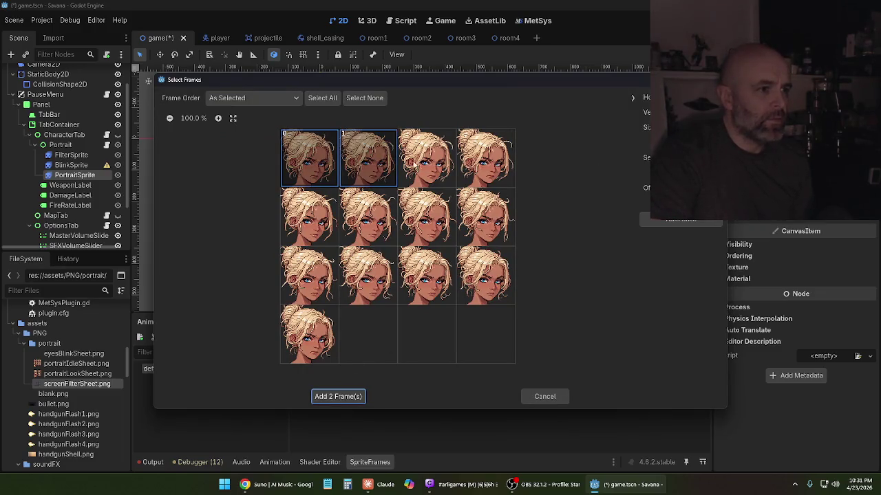
{"action": "left_click", "coordinate": [411, 166]}
{"action": "left_click", "coordinate": [487, 168]}
{"action": "left_click", "coordinate": [298, 230]}
{"action": "left_click", "coordinate": [377, 221]}
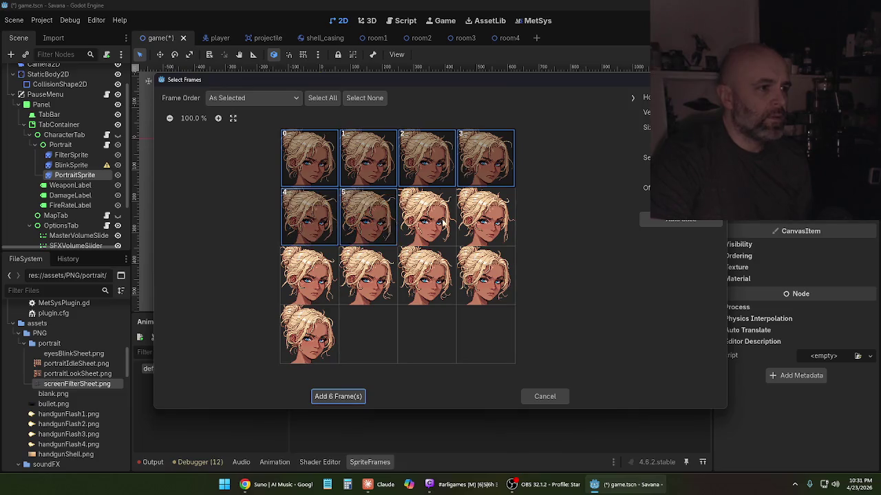
{"action": "left_click", "coordinate": [443, 223]}
{"action": "left_click", "coordinate": [485, 225]}
{"action": "left_click", "coordinate": [308, 278]}
{"action": "left_click", "coordinate": [349, 277]}
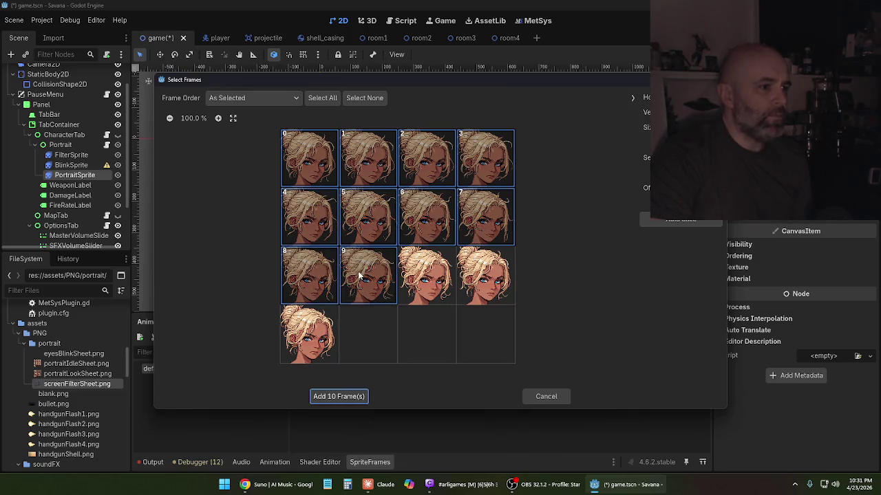
{"action": "left_click", "coordinate": [427, 278]}
{"action": "left_click", "coordinate": [487, 286]}
{"action": "left_click", "coordinate": [302, 347]}
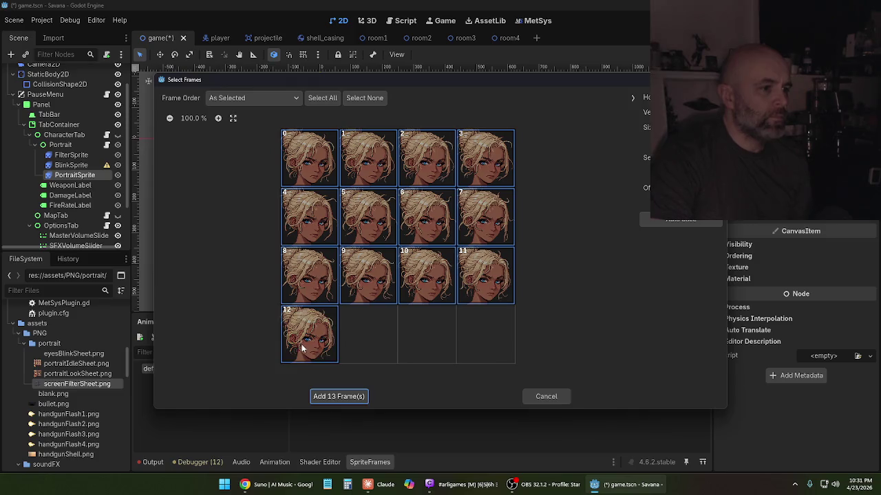
{"action": "left_click", "coordinate": [337, 397]}
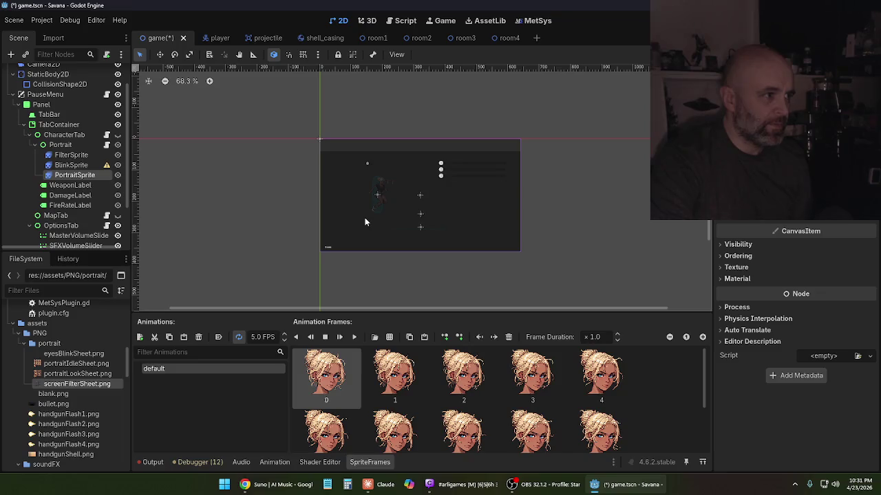
- Make CharacterTab visible, zoom in on the pause panel, and play the portrait's idle animation
{"action": "left_click", "coordinate": [118, 136]}
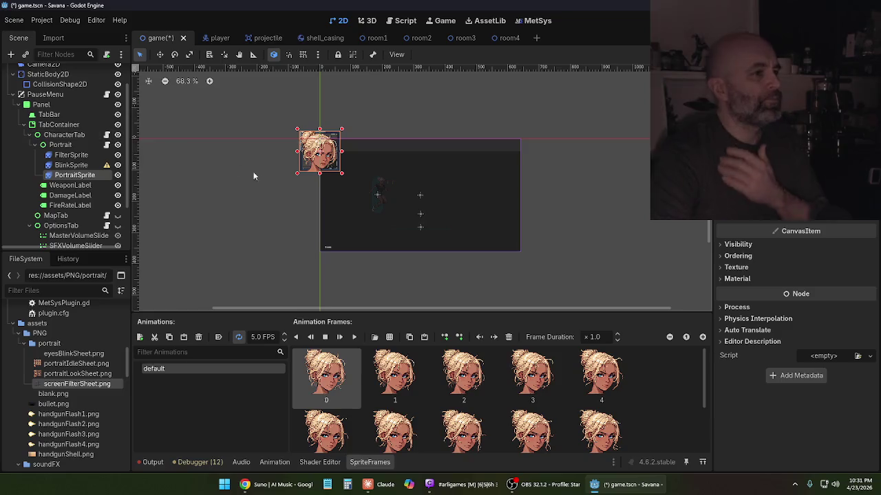
{"action": "scroll", "coordinate": [313, 194], "scroll_direction": "up", "scroll_amount": 2}
{"action": "scroll", "coordinate": [314, 193], "scroll_direction": "up", "scroll_amount": 2}
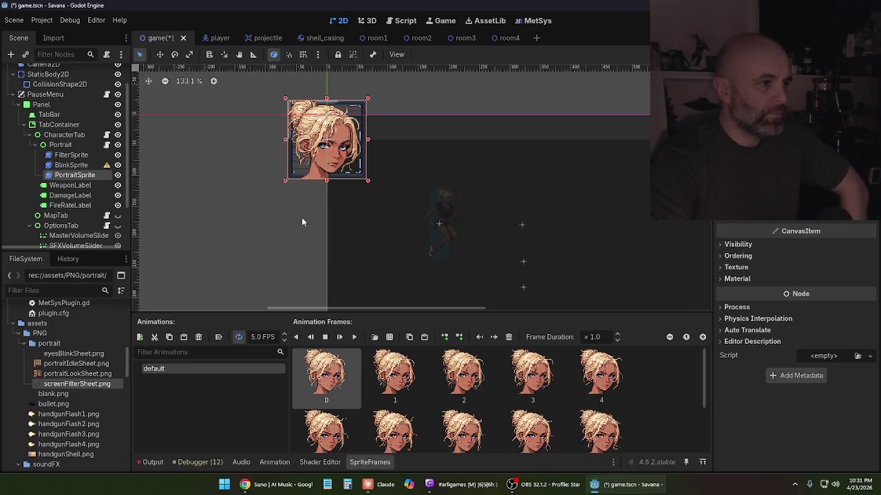
{"action": "left_click", "coordinate": [354, 338]}
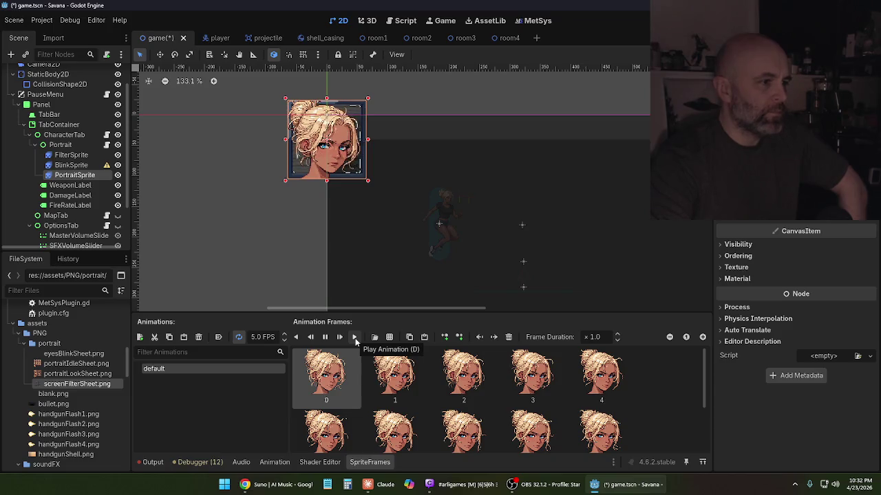
{"action": "left_click", "coordinate": [722, 257]}
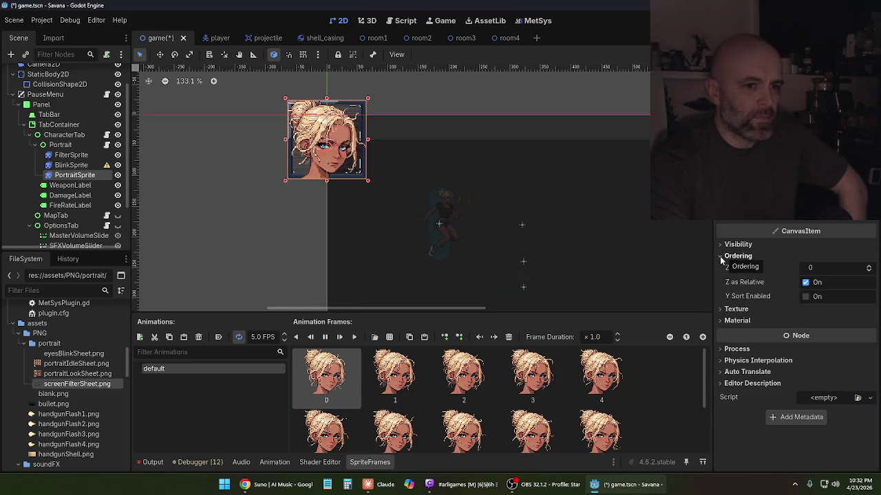
- Expand CanvasItem > Ordering for PortraitSprite in the Inspector
{"action": "left_click", "coordinate": [720, 256]}
{"action": "left_click", "coordinate": [720, 266]}
{"action": "left_click", "coordinate": [720, 265]}
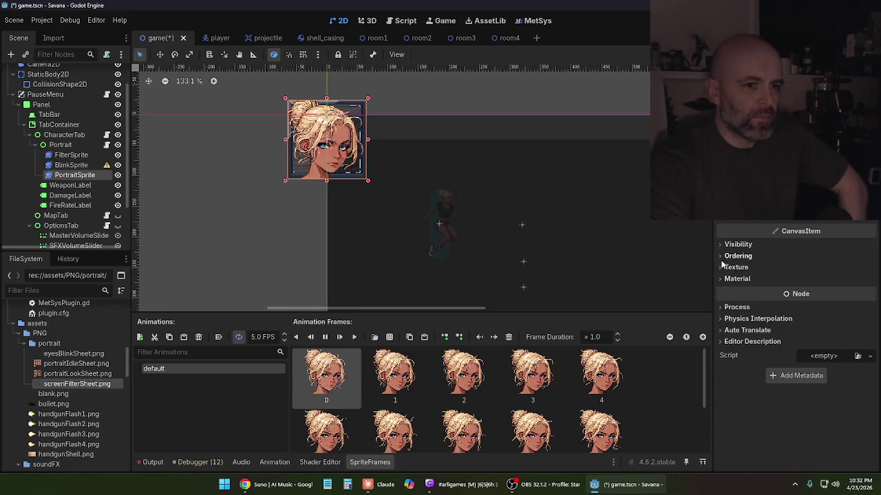
{"action": "left_click", "coordinate": [720, 256]}
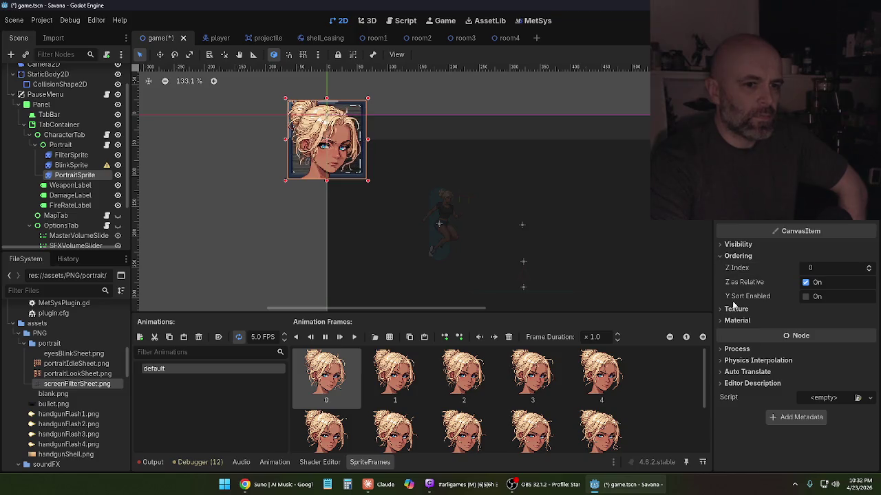
{"action": "mouse_move", "coordinate": [733, 302]}
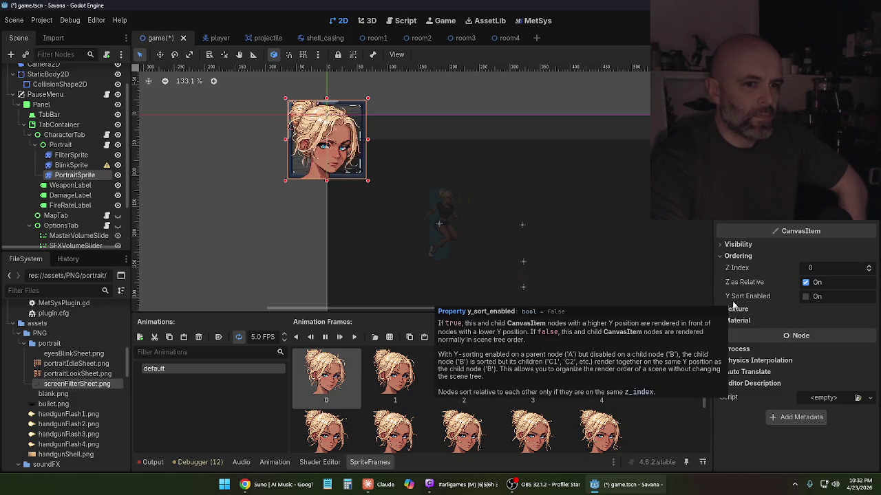
- Adjust PortraitSprite's Z Index with the spinner, settling at 5 so it draws above the filter
{"action": "left_click", "coordinate": [869, 270]}
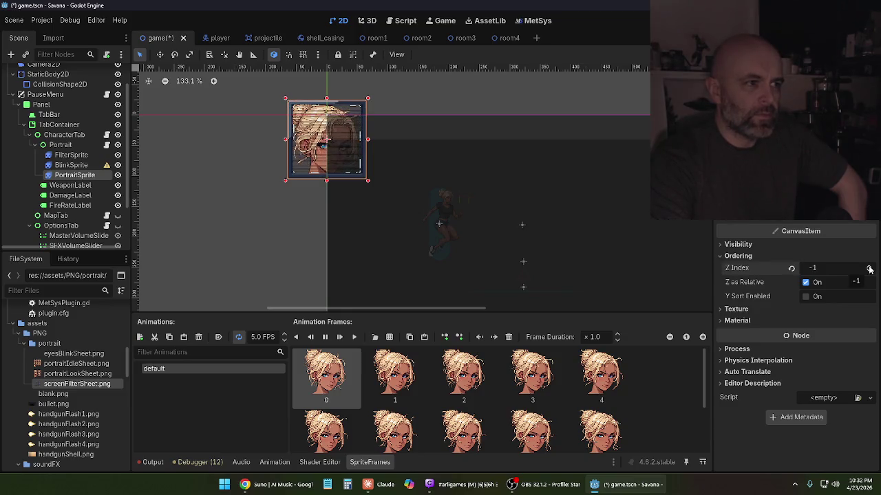
{"action": "left_click", "coordinate": [868, 267]}
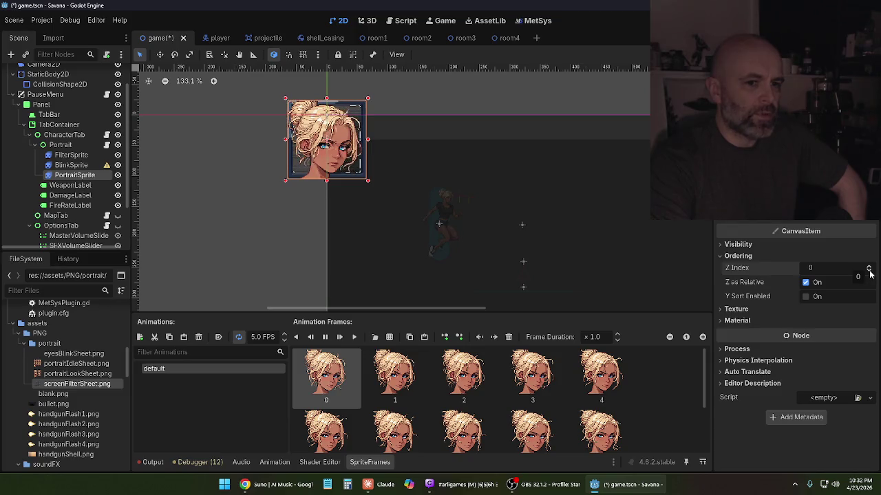
{"action": "left_click", "coordinate": [868, 272]}
{"action": "left_click", "coordinate": [868, 272]}
{"action": "left_click", "coordinate": [869, 268]}
{"action": "left_click", "coordinate": [869, 268]}
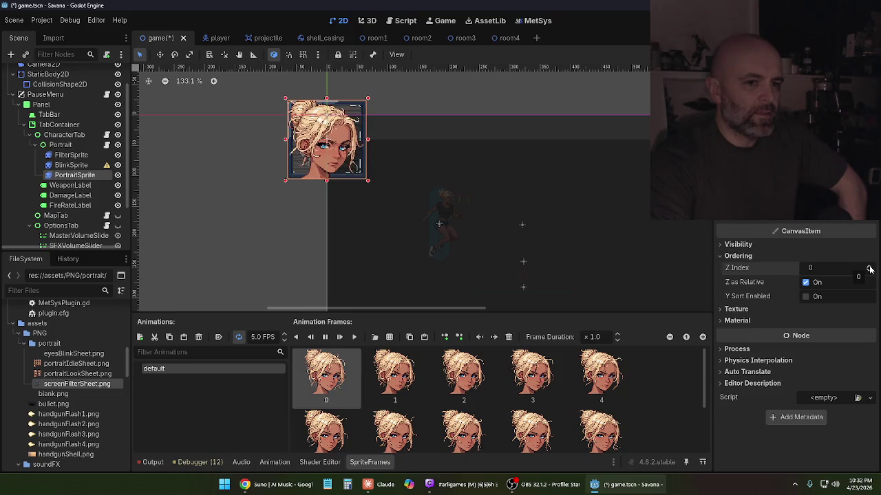
{"action": "left_click", "coordinate": [870, 273]}
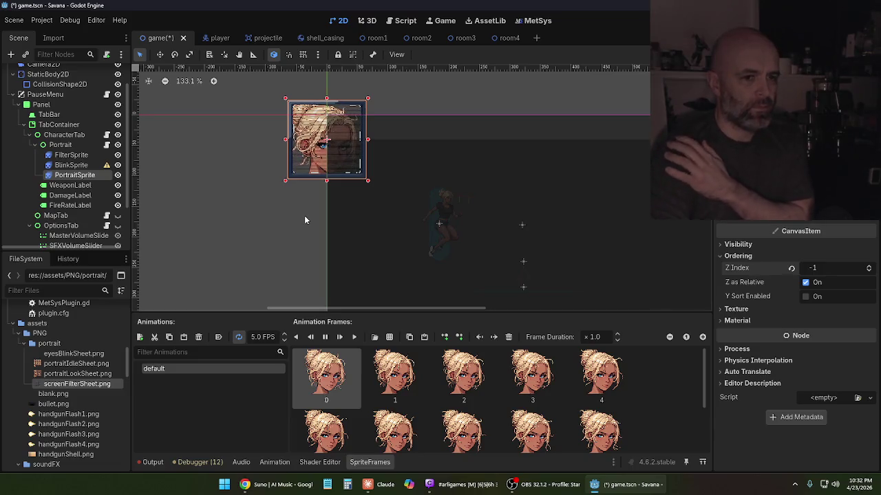
{"action": "left_click", "coordinate": [870, 266]}
{"action": "left_click", "coordinate": [871, 266]}
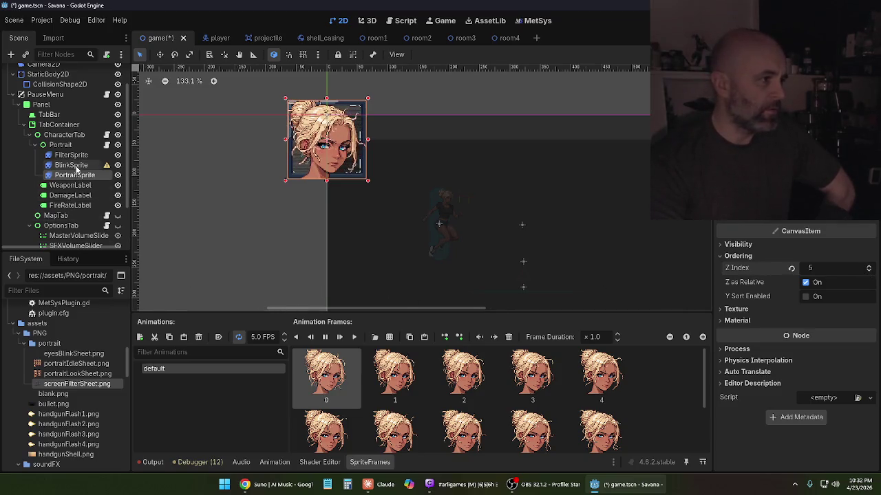
{"action": "left_click", "coordinate": [75, 157]}
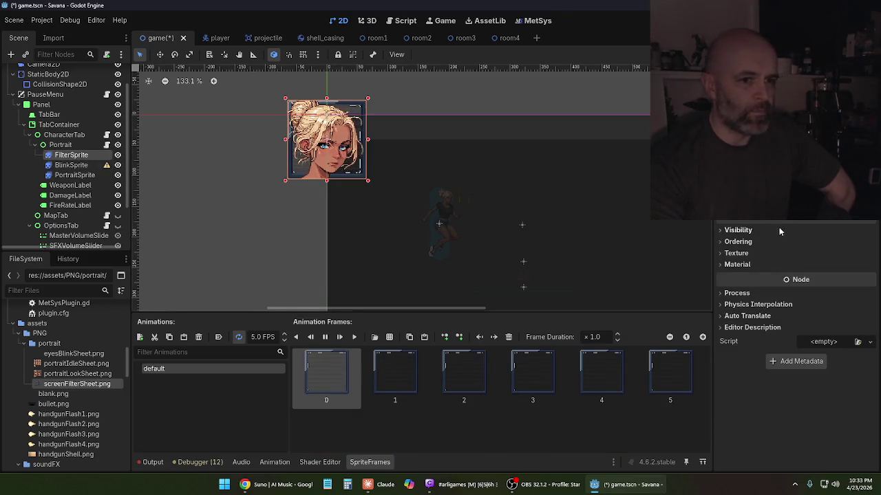
- Raise FilterSprite's Z Index to 6 under CanvasItem > Ordering
{"action": "scroll", "coordinate": [757, 275], "scroll_direction": "up", "scroll_amount": 3}
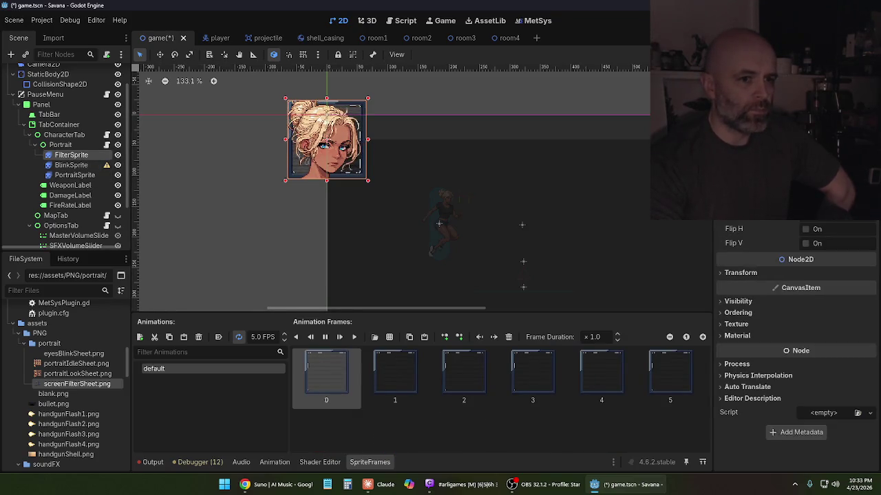
{"action": "left_click", "coordinate": [740, 273]}
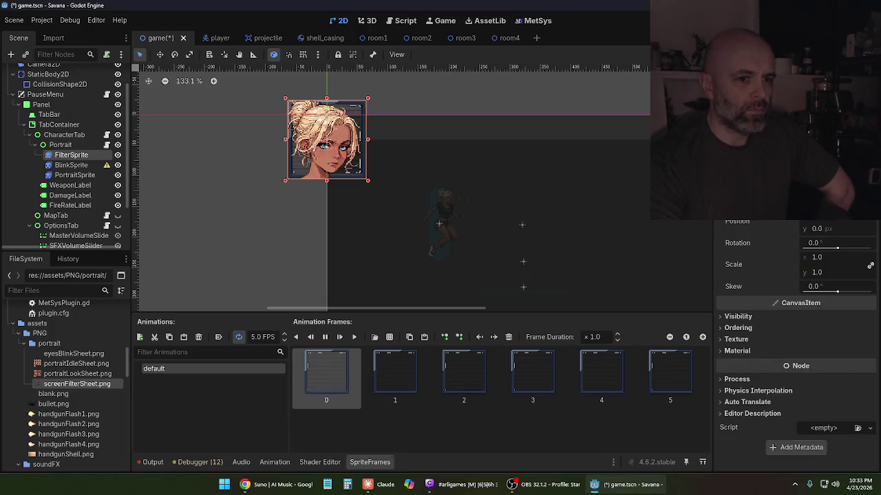
{"action": "scroll", "coordinate": [721, 221], "scroll_direction": "down", "scroll_amount": 3}
{"action": "left_click", "coordinate": [722, 241]}
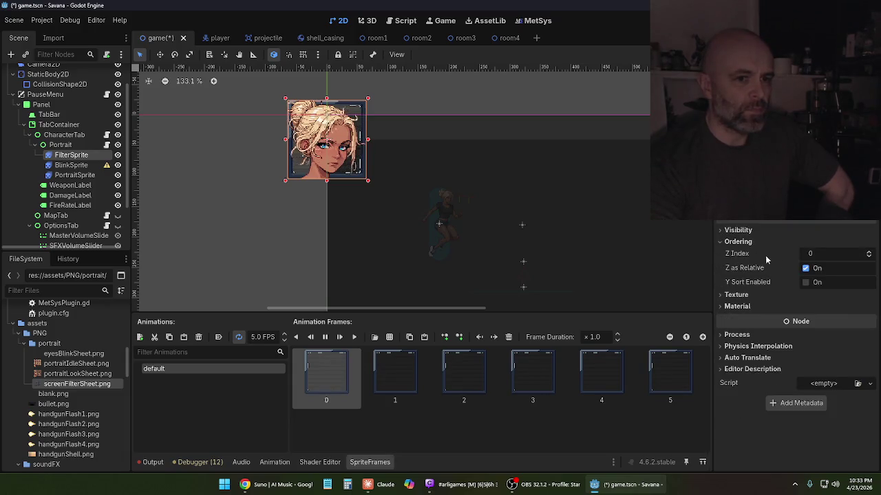
{"action": "left_click", "coordinate": [870, 253]}
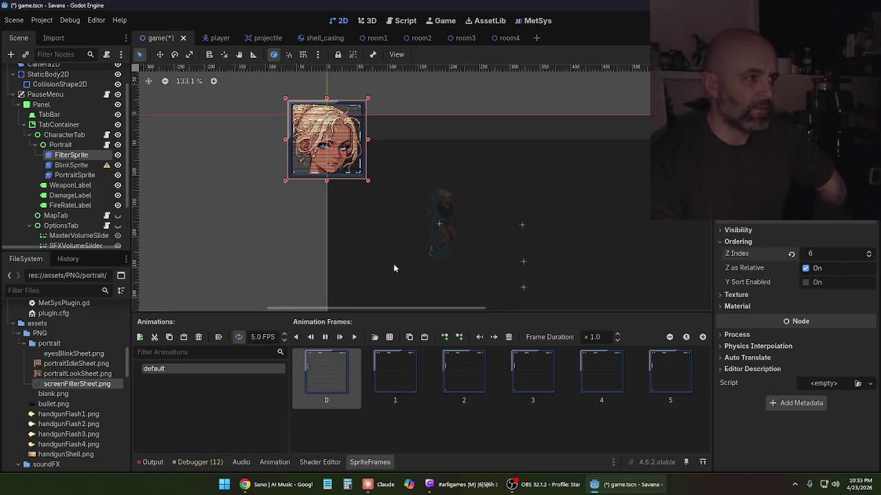
{"action": "left_click", "coordinate": [81, 166]}
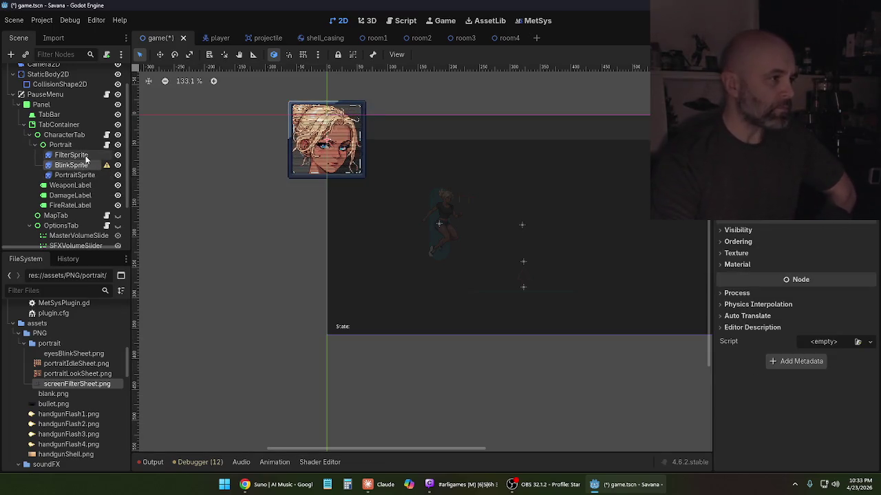
{"action": "left_click", "coordinate": [85, 155]}
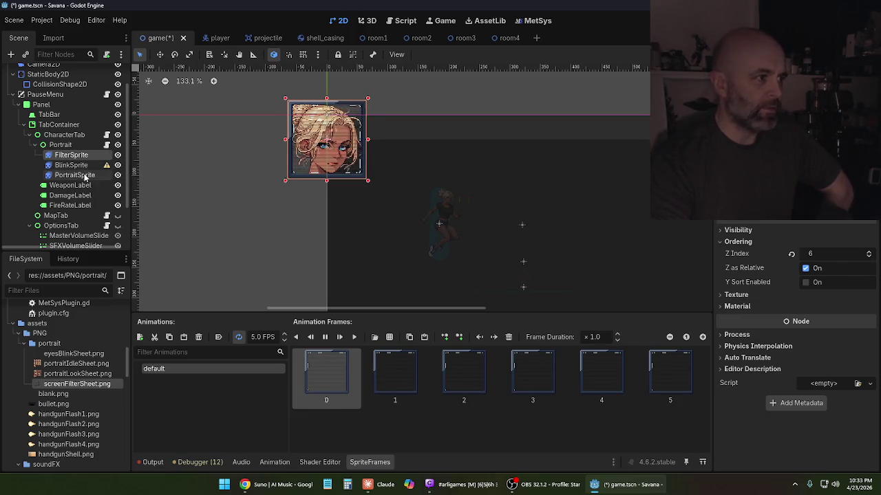
- Lower PortraitSprite's Z Index from 5 to 4
{"action": "left_click", "coordinate": [137, 175]}
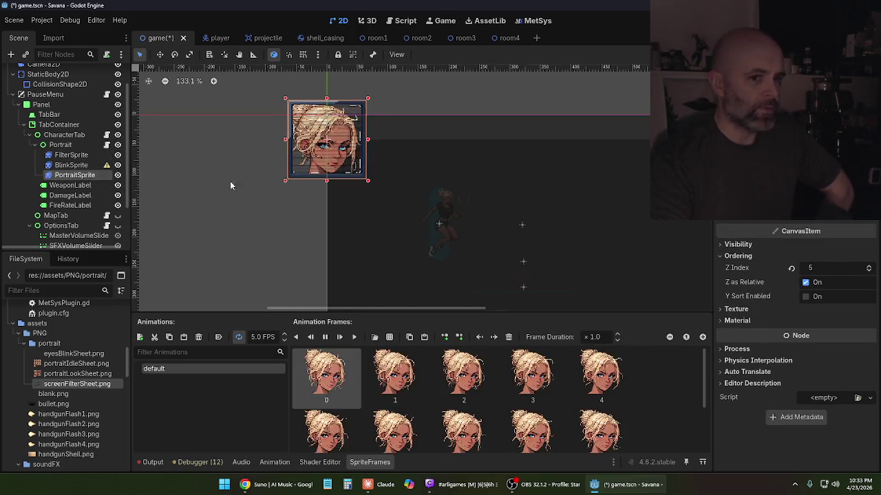
{"action": "left_click", "coordinate": [869, 271]}
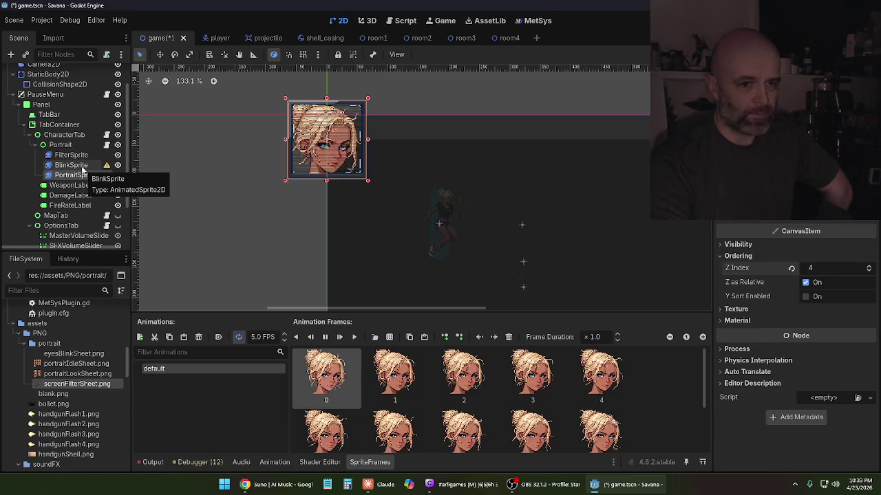
{"action": "left_click", "coordinate": [81, 166]}
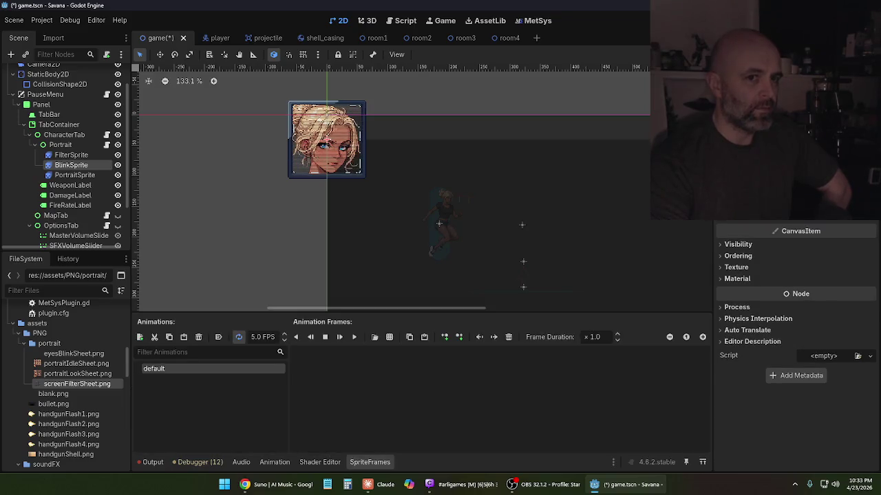
- Open eyesBlinkSheet.png for slicing and set the grid to 3 columns by 2 rows
{"action": "left_click", "coordinate": [374, 336]}
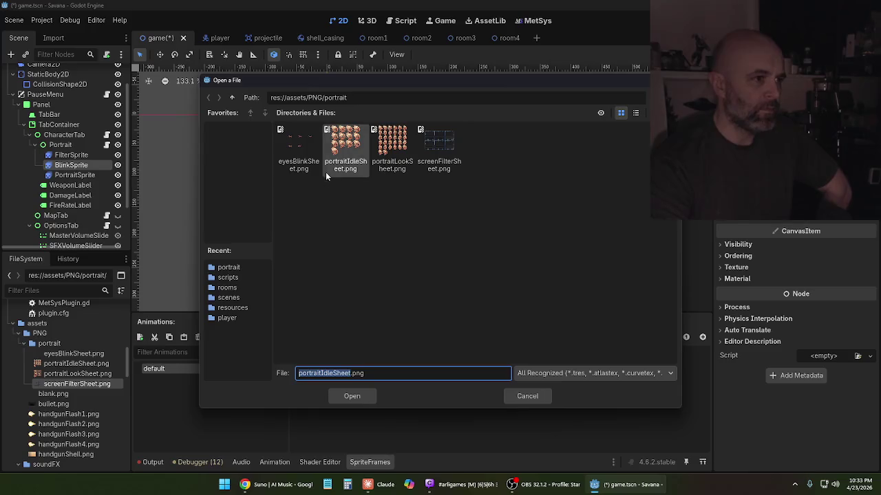
{"action": "left_click", "coordinate": [306, 159]}
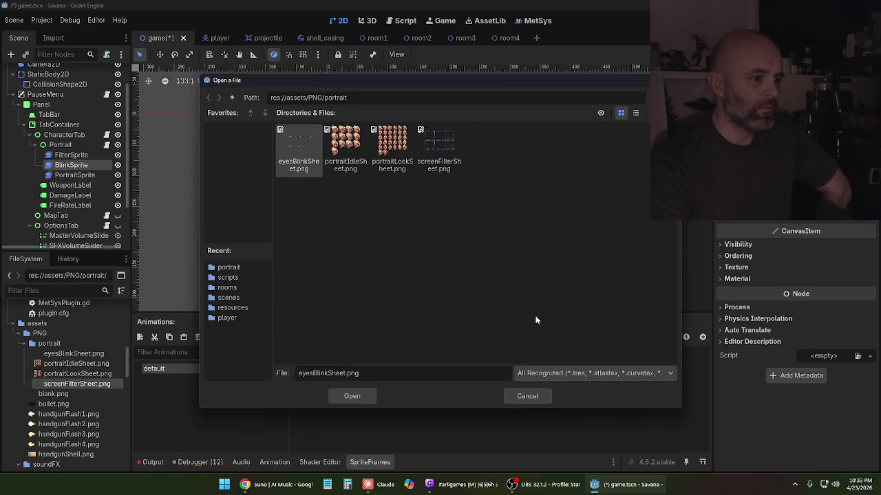
{"action": "left_click", "coordinate": [347, 393]}
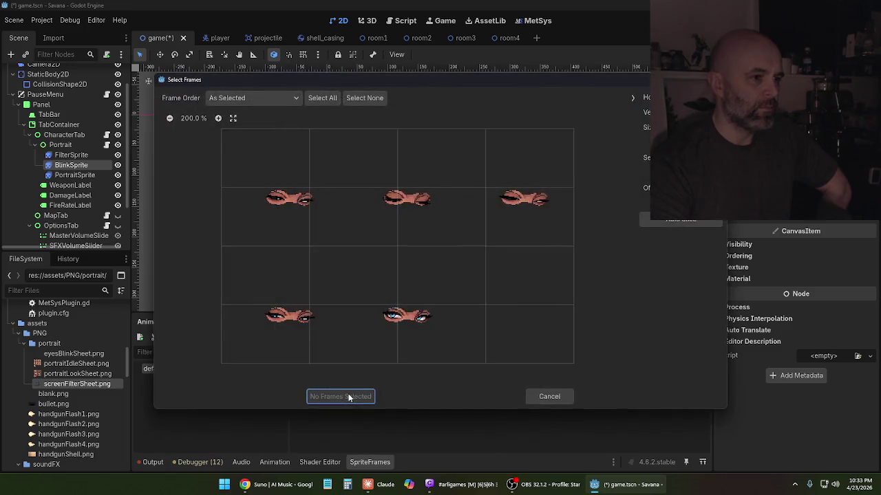
{"action": "left_click_drag", "start_coordinate": [678, 127], "coordinate": [716, 128]}
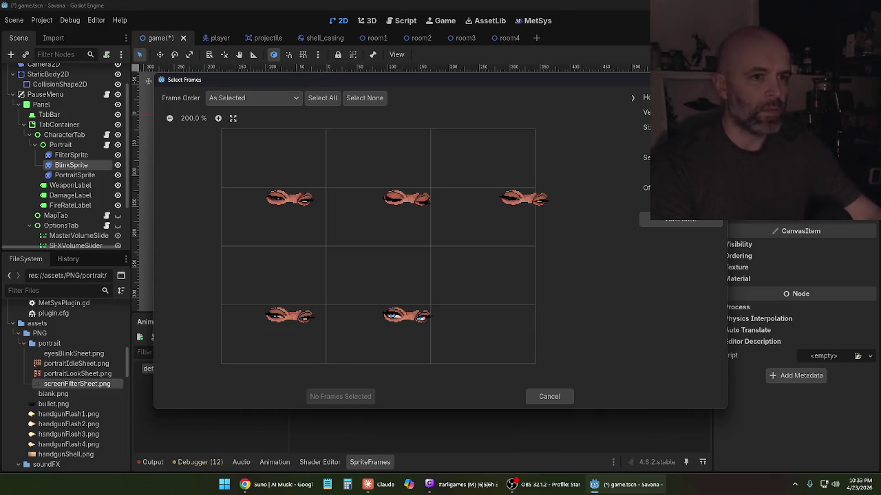
{"action": "left_click_drag", "start_coordinate": [716, 128], "coordinate": [742, 127]}
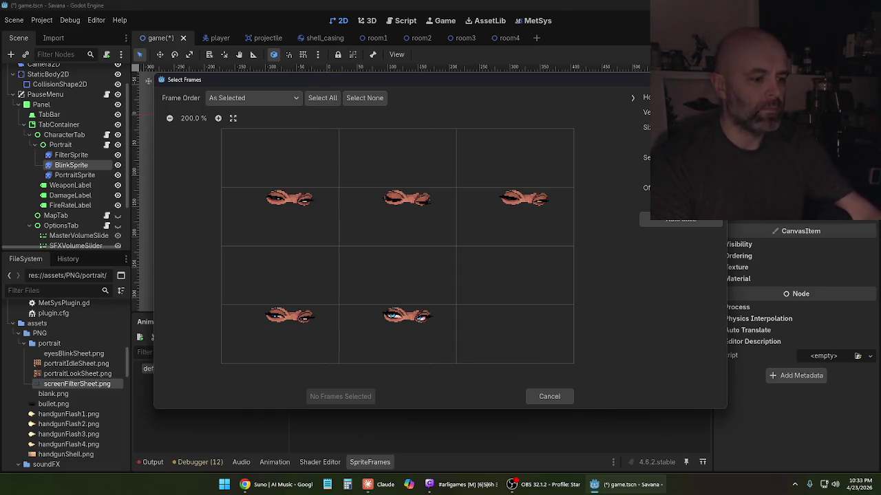
{"action": "scroll", "coordinate": [688, 112], "scroll_direction": "down", "scroll_amount": 2}
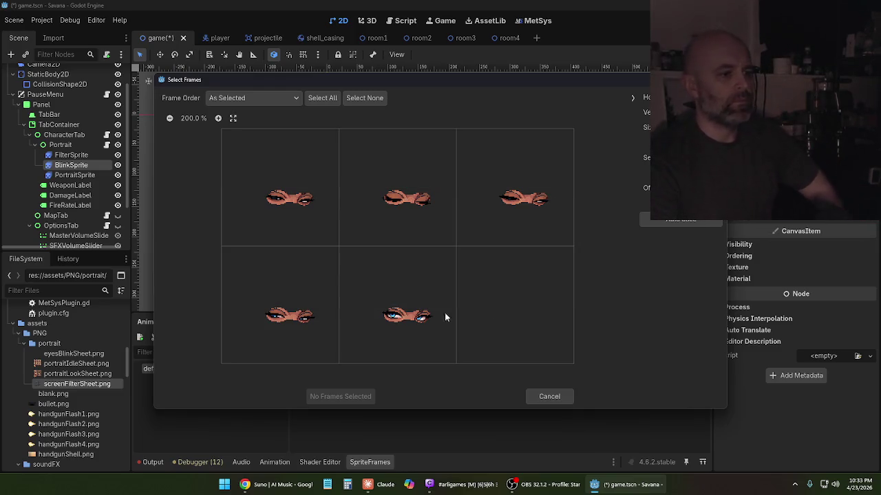
- Select the five eye-blink frames and add them to BlinkSprite's default animation
{"action": "left_click", "coordinate": [328, 207]}
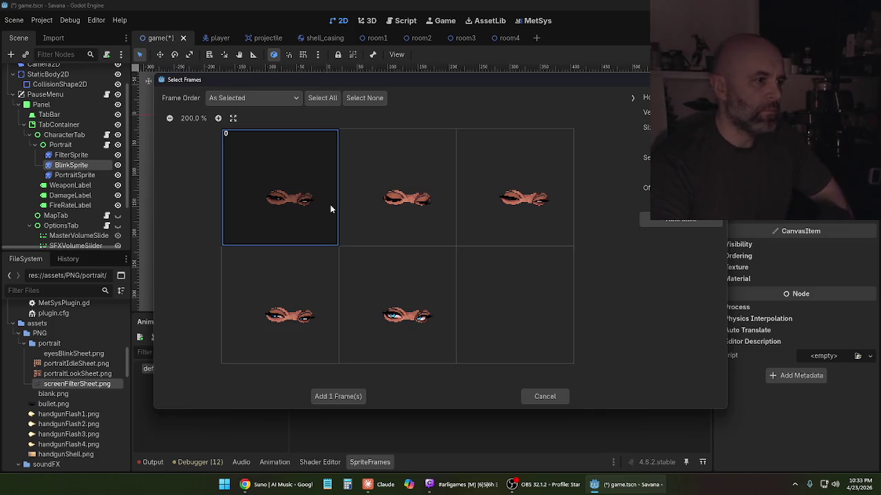
{"action": "left_click", "coordinate": [374, 207]}
{"action": "left_click", "coordinate": [500, 208]}
{"action": "left_click", "coordinate": [314, 303]}
{"action": "left_click", "coordinate": [371, 301]}
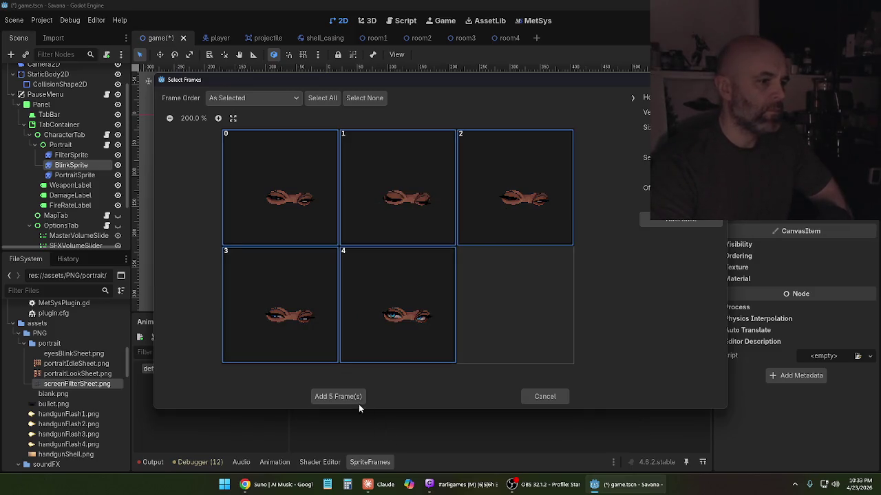
{"action": "left_click", "coordinate": [357, 400]}
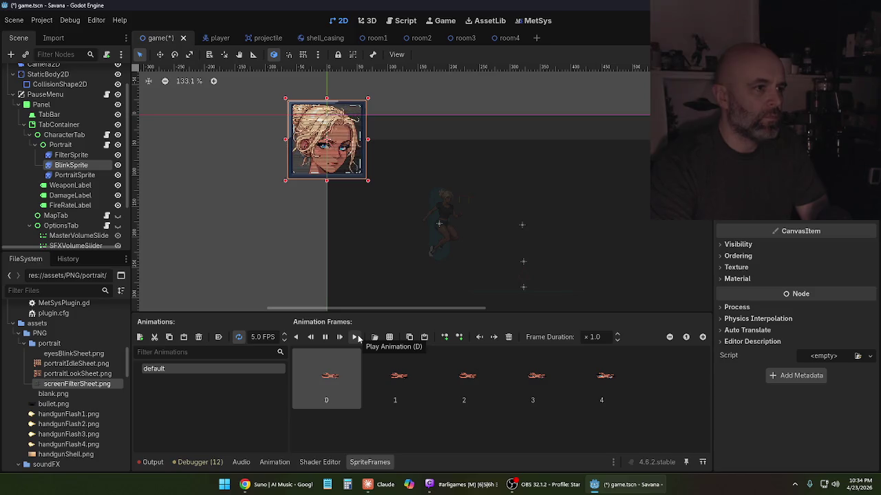
- Raise BlinkSprite's Z Index to 5, pause the blink preview, then select the Portrait node
{"action": "left_click", "coordinate": [722, 256]}
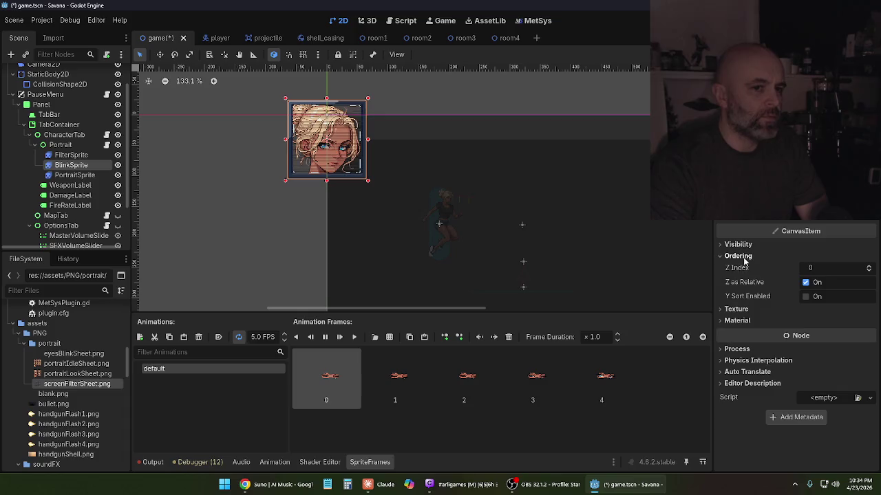
{"action": "left_click", "coordinate": [868, 268]}
{"action": "left_click", "coordinate": [869, 268]}
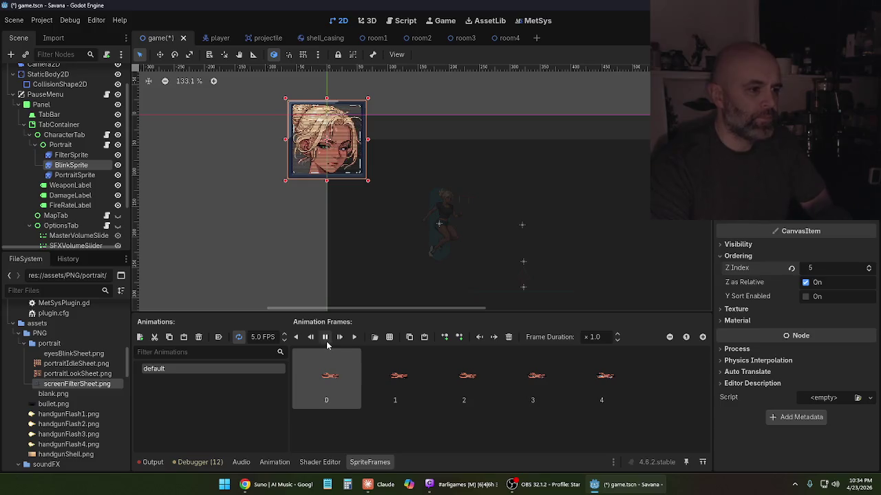
{"action": "left_click", "coordinate": [326, 342]}
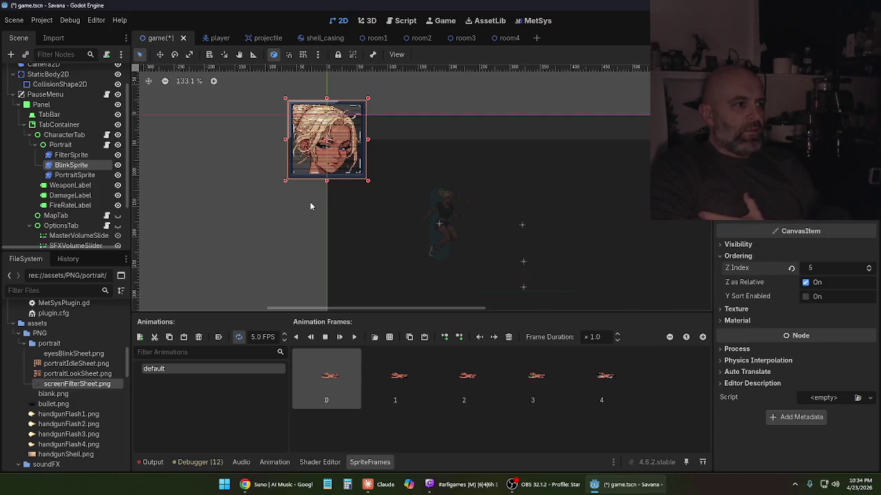
{"action": "left_click", "coordinate": [76, 176]}
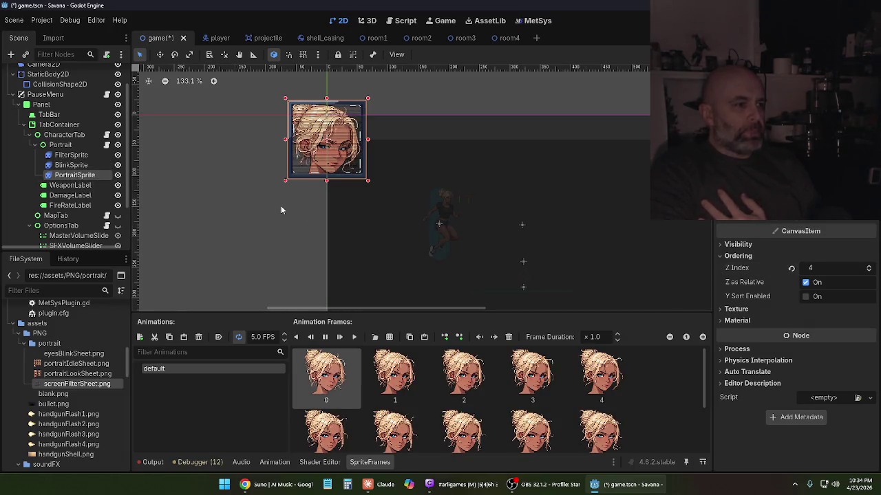
{"action": "left_click", "coordinate": [62, 145]}
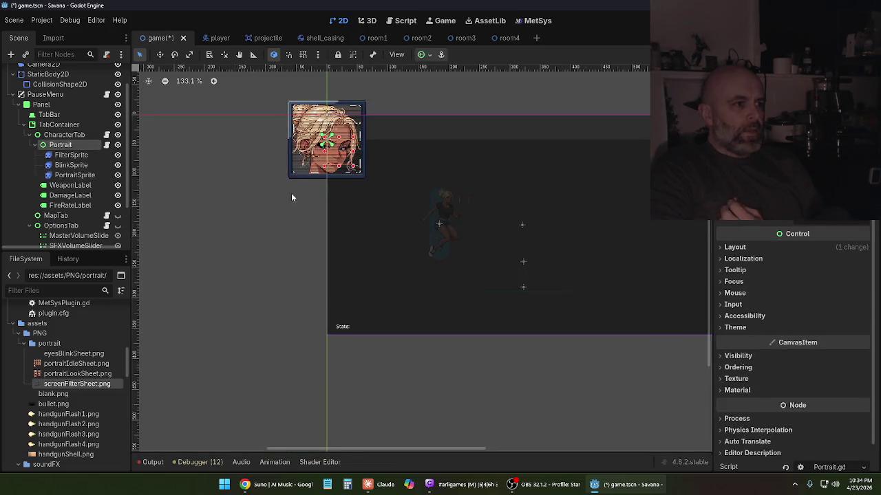
- Try repositioning the portrait by dragging on the canvas, then cancel and undo it
{"action": "scroll", "coordinate": [286, 166], "scroll_direction": "up", "scroll_amount": 3}
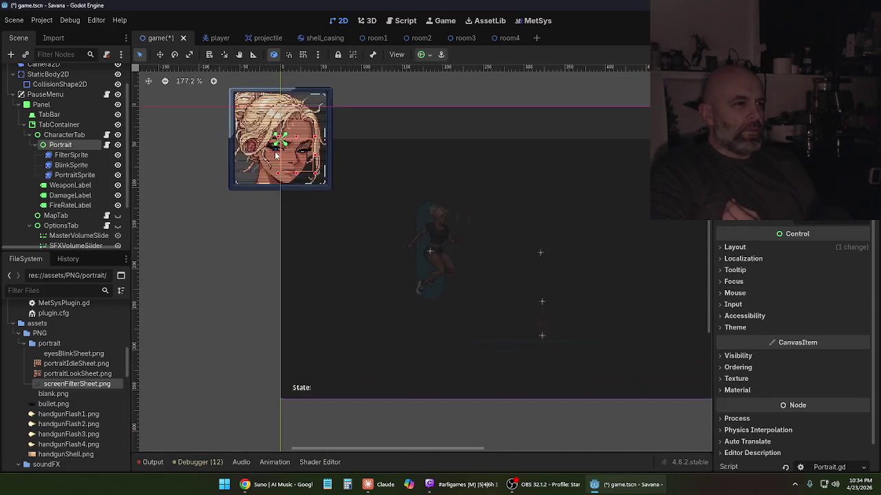
{"action": "left_click_drag", "start_coordinate": [275, 134], "coordinate": [295, 205]}
{"action": "key", "text": "Escape"}
{"action": "left_click", "coordinate": [66, 145]}
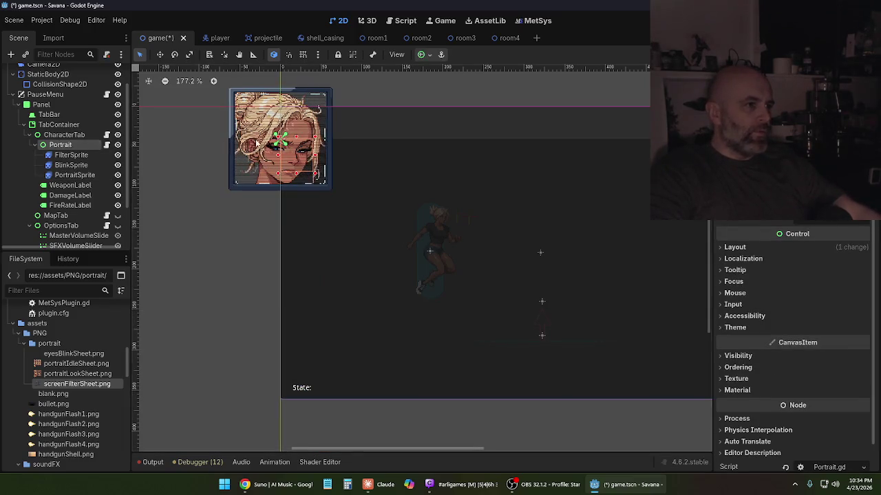
{"action": "mouse_move", "coordinate": [285, 142]}
{"action": "left_mouse_down"}
{"action": "mouse_move", "coordinate": [347, 238]}
{"action": "mouse_move", "coordinate": [454, 261]}
{"action": "mouse_move", "coordinate": [435, 344]}
{"action": "mouse_move", "coordinate": [507, 252]}
{"action": "mouse_move", "coordinate": [628, 320]}
{"action": "left_mouse_up"}
{"action": "key", "text": "ctrl+z"}
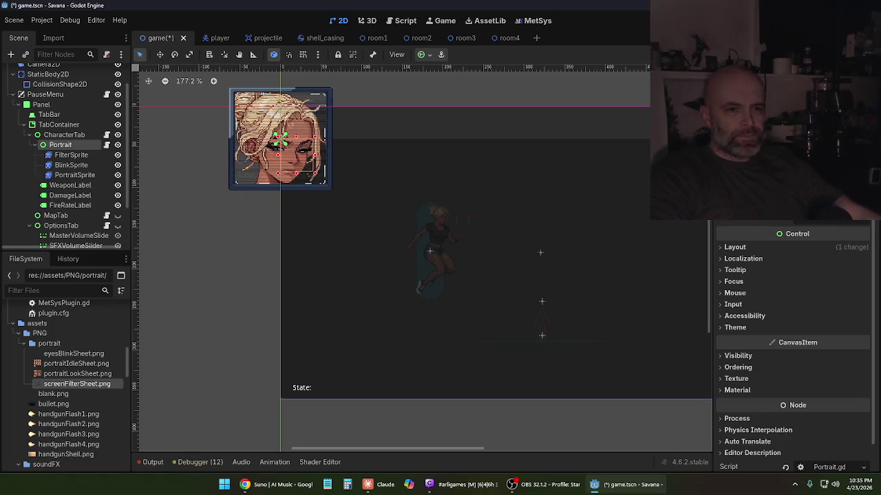
- Set the Portrait container's Position to x 90, y 80 in the Inspector
{"action": "left_click", "coordinate": [735, 248]}
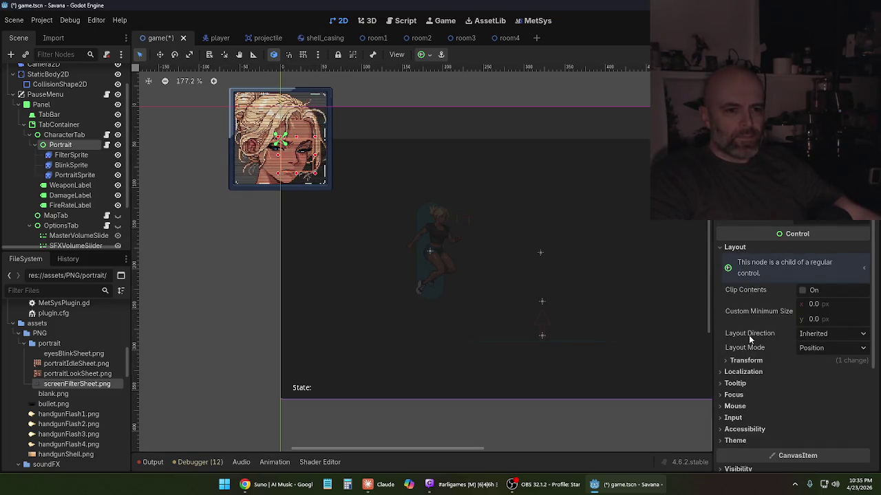
{"action": "scroll", "coordinate": [765, 379], "scroll_direction": "down", "scroll_amount": 4}
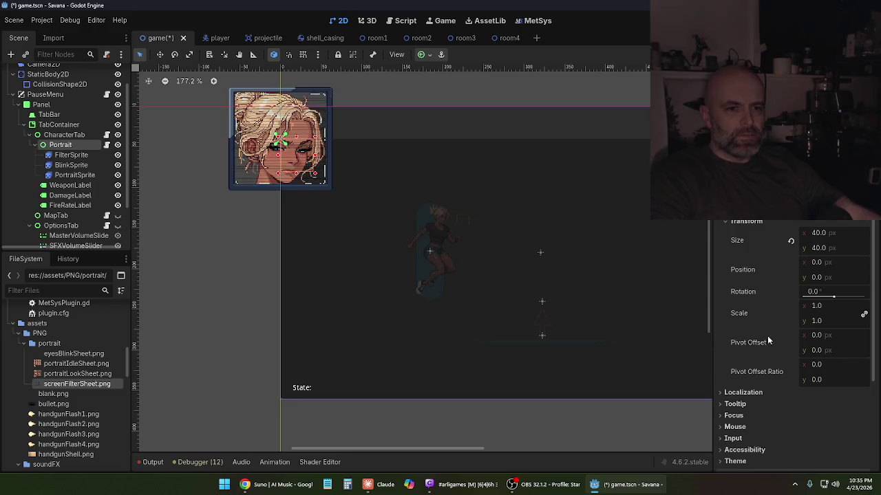
{"action": "left_click", "coordinate": [819, 266]}
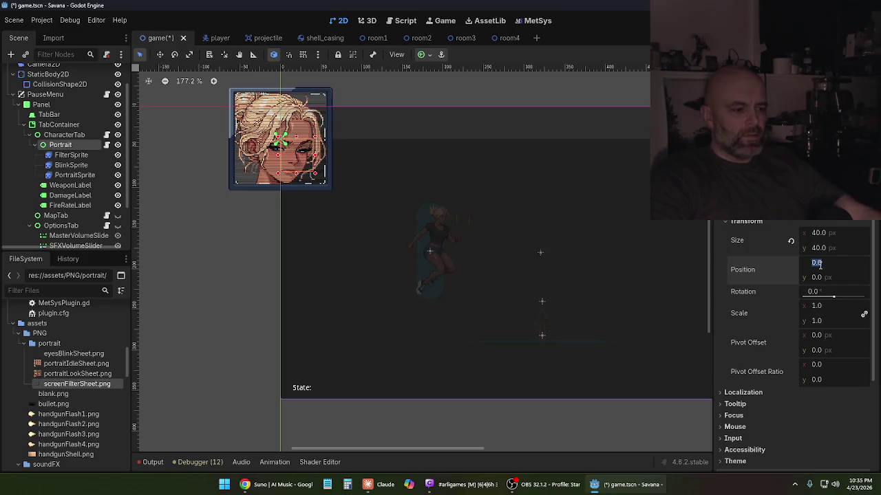
{"action": "type", "text": "30"}
{"action": "key", "text": "Return"}
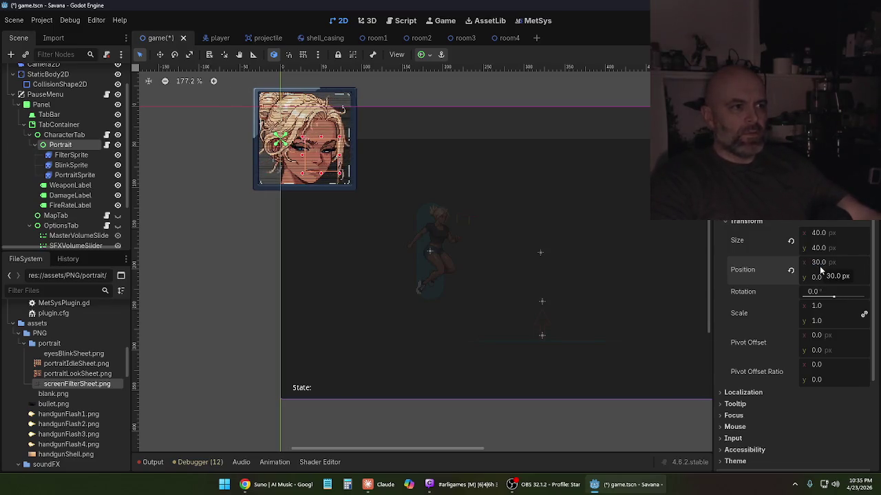
{"action": "left_click", "coordinate": [822, 263]}
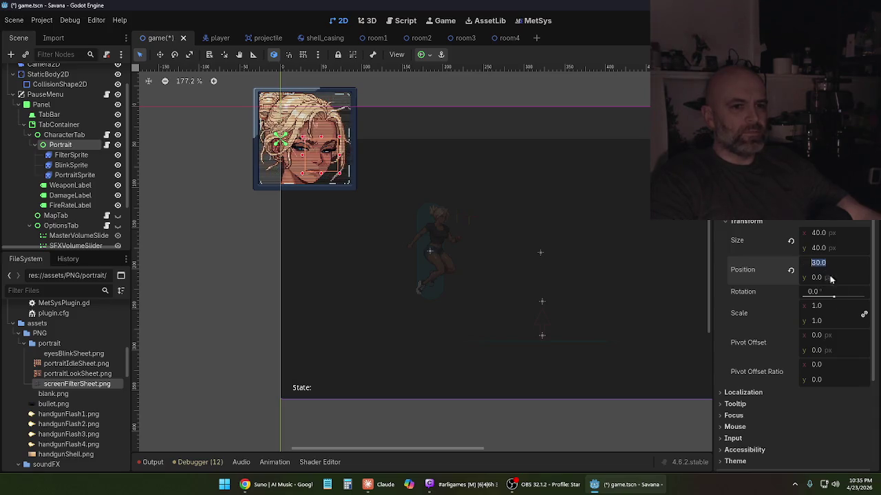
{"action": "type", "text": "688"}
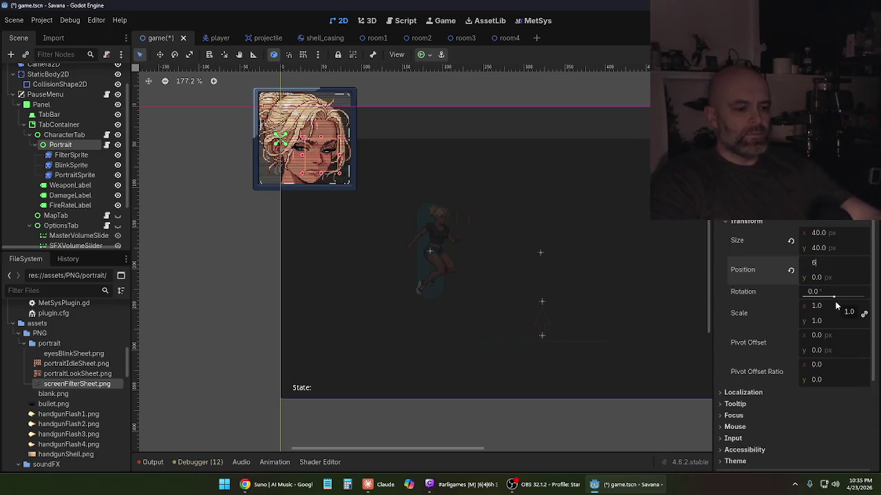
{"action": "key", "text": "BackSpace"}
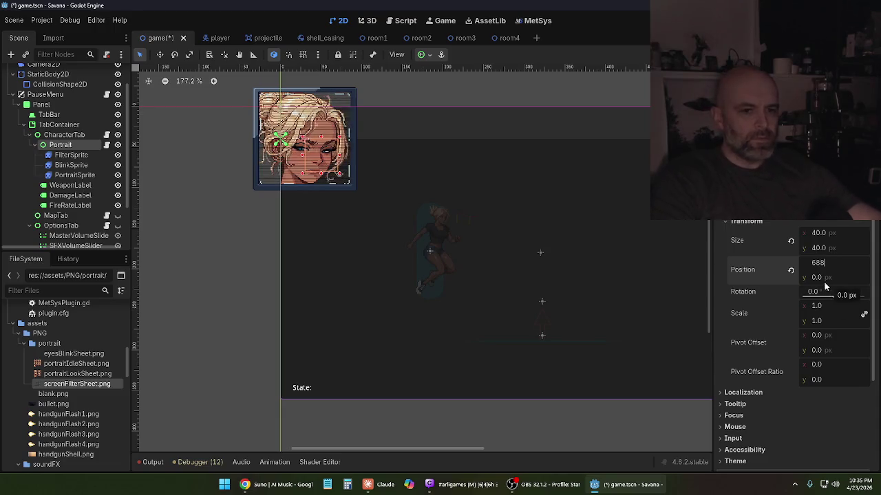
{"action": "left_click", "coordinate": [826, 278]}
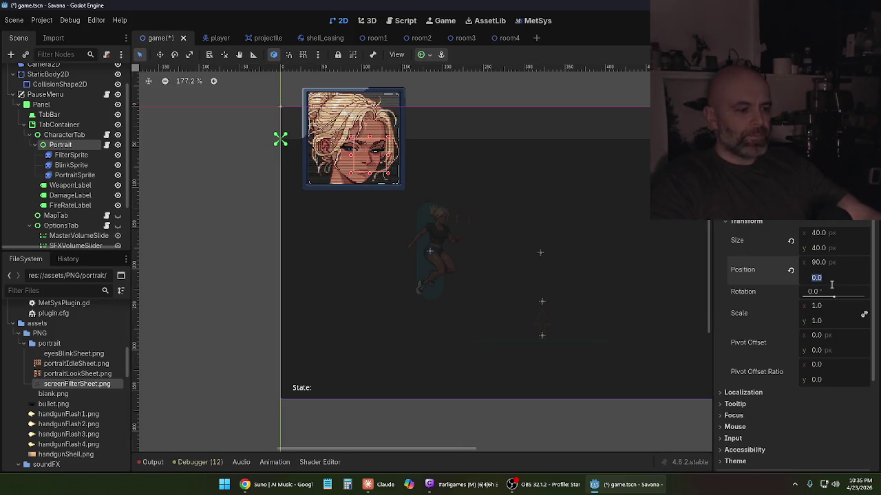
{"action": "type", "text": "70"}
{"action": "key", "text": "Return"}
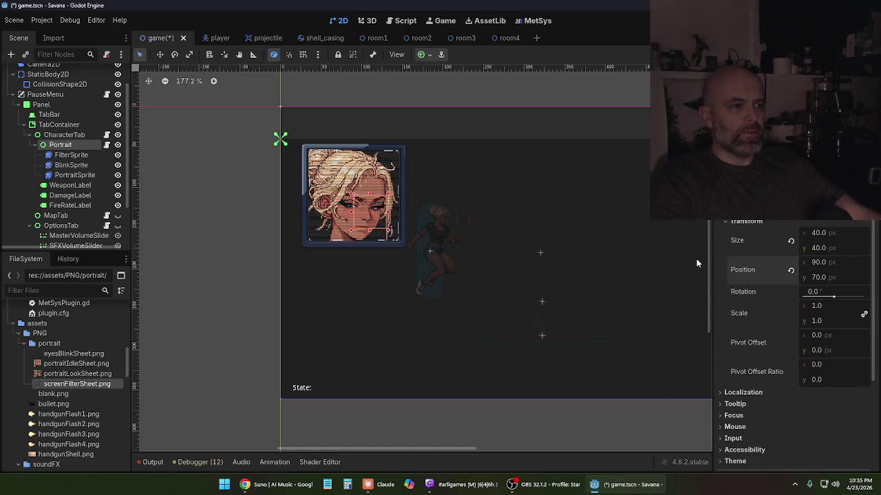
{"action": "left_click", "coordinate": [825, 278]}
{"action": "type", "text": "80"}
{"action": "key", "text": "Return"}
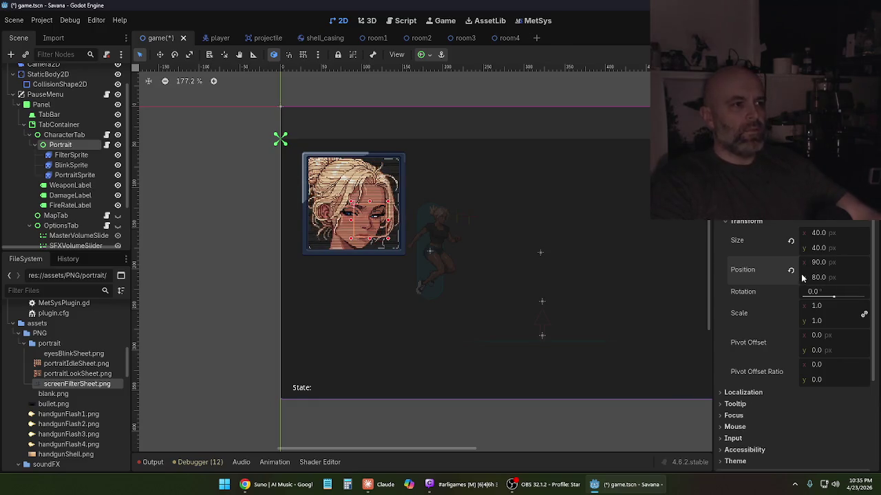
- Save game.tscn via Scene > Save Scene and bring the Claude chat forward
{"action": "scroll", "coordinate": [480, 243], "scroll_direction": "up", "scroll_amount": 1}
{"action": "left_click_drag", "start_coordinate": [480, 243], "coordinate": [376, 255]}
{"action": "scroll", "coordinate": [382, 255], "scroll_direction": "down", "scroll_amount": 1}
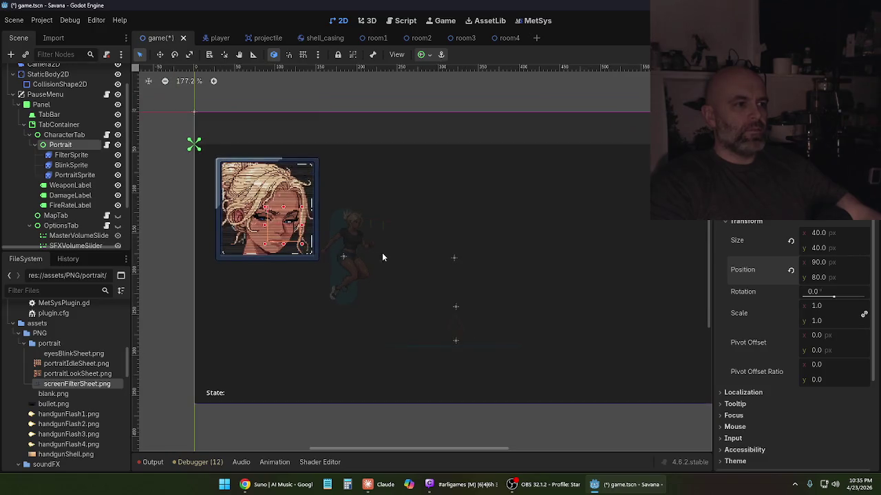
{"action": "scroll", "coordinate": [382, 255], "scroll_direction": "down", "scroll_amount": 1}
{"action": "scroll", "coordinate": [383, 260], "scroll_direction": "up", "scroll_amount": 1}
{"action": "scroll", "coordinate": [441, 285], "scroll_direction": "right", "scroll_amount": 2}
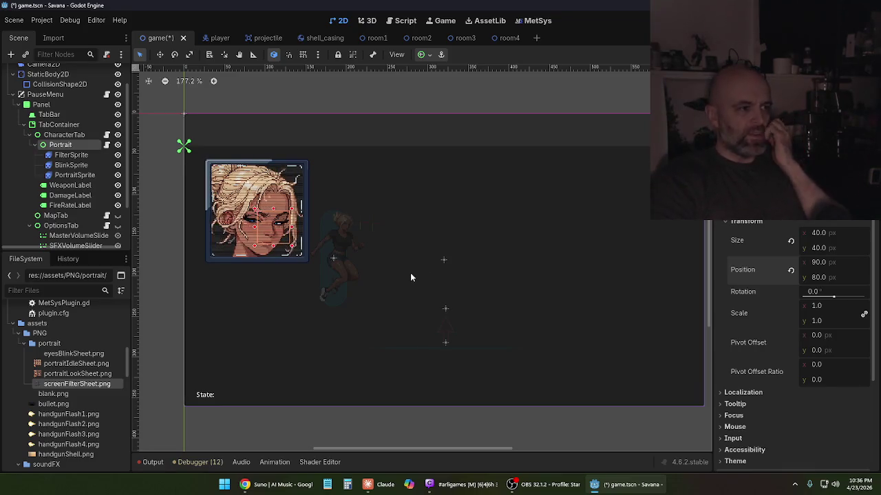
{"action": "left_click", "coordinate": [14, 20]}
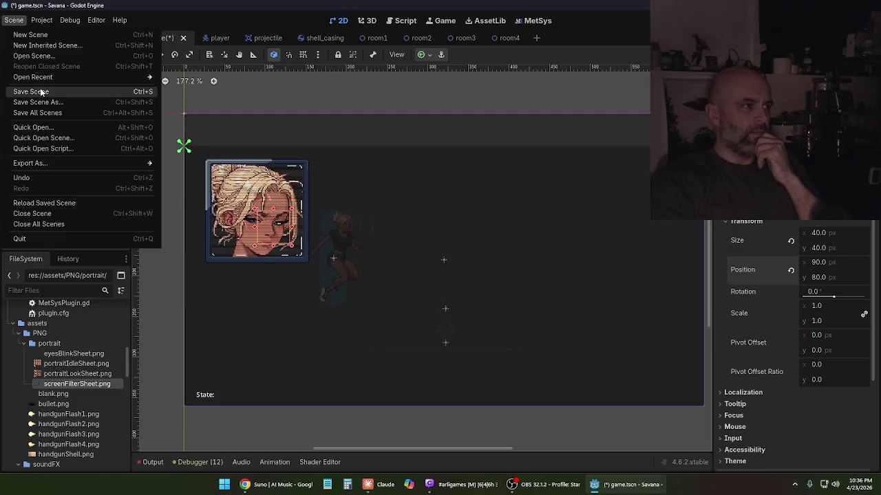
{"action": "left_click", "coordinate": [31, 92]}
{"action": "left_click", "coordinate": [383, 485]}
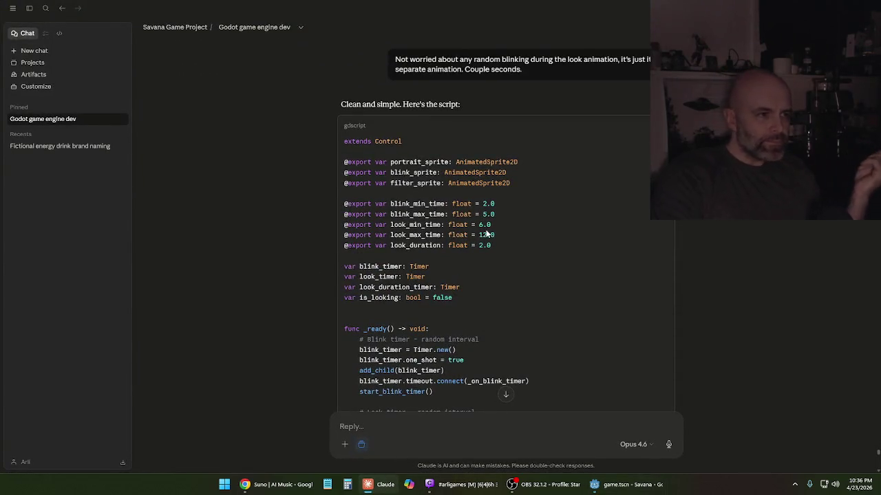
- Read through Claude's portrait script and setup notes, then return to Godot's PortraitSprite frames
{"action": "scroll", "coordinate": [495, 214], "scroll_direction": "down", "scroll_amount": 2}
{"action": "scroll", "coordinate": [496, 214], "scroll_direction": "down", "scroll_amount": 1}
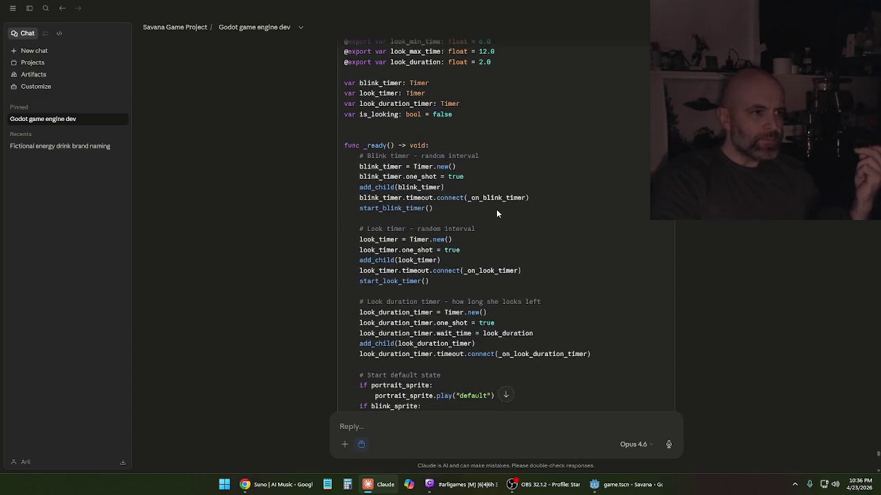
{"action": "scroll", "coordinate": [496, 213], "scroll_direction": "down", "scroll_amount": 6}
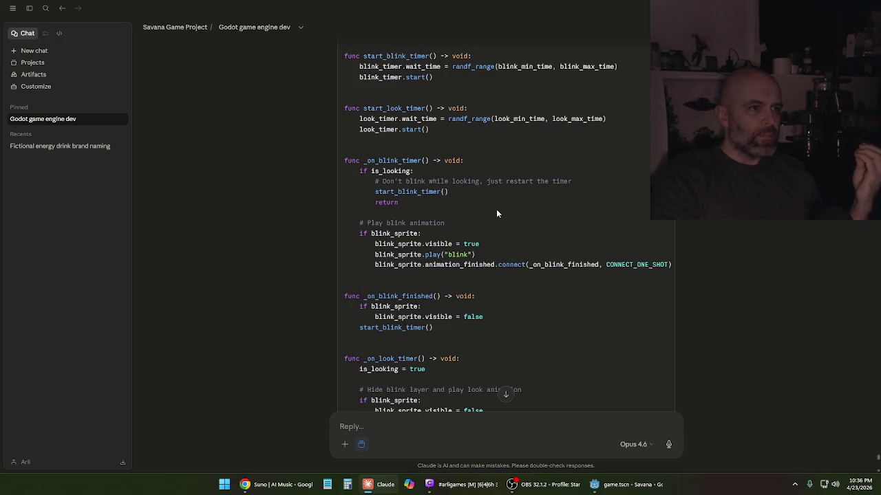
{"action": "scroll", "coordinate": [496, 209], "scroll_direction": "up", "scroll_amount": 1}
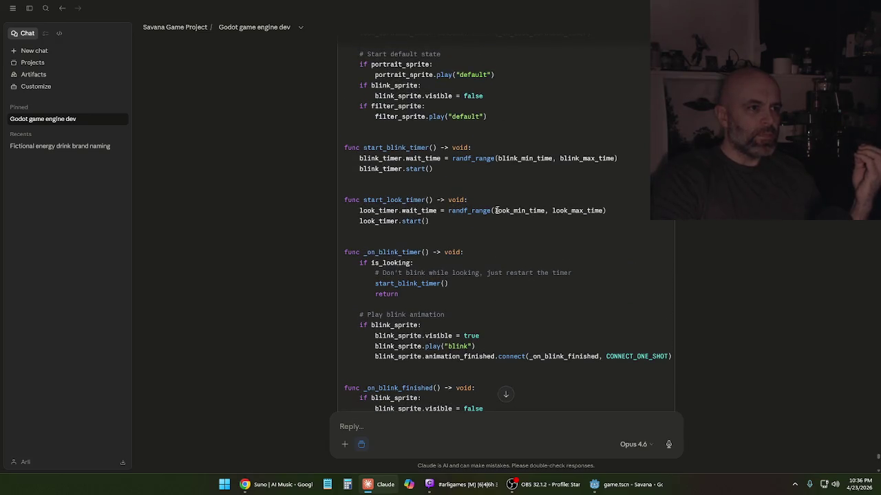
{"action": "scroll", "coordinate": [496, 209], "scroll_direction": "down", "scroll_amount": 15}
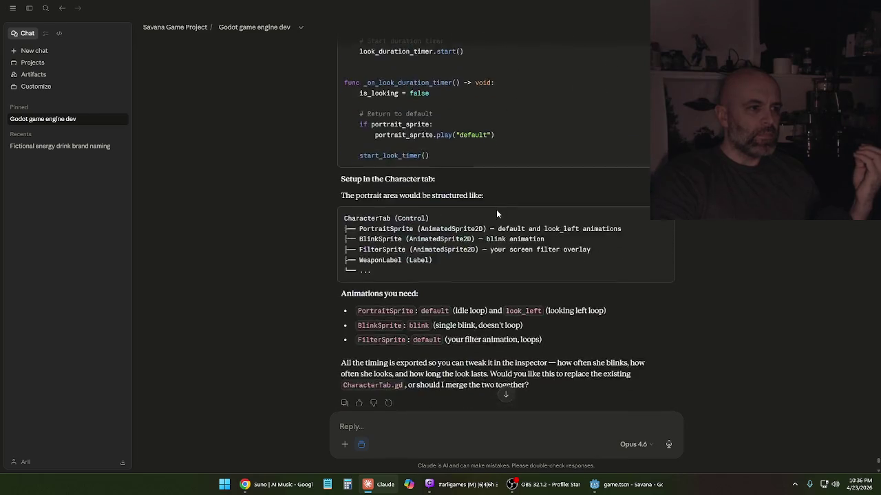
{"action": "scroll", "coordinate": [493, 224], "scroll_direction": "up", "scroll_amount": 3}
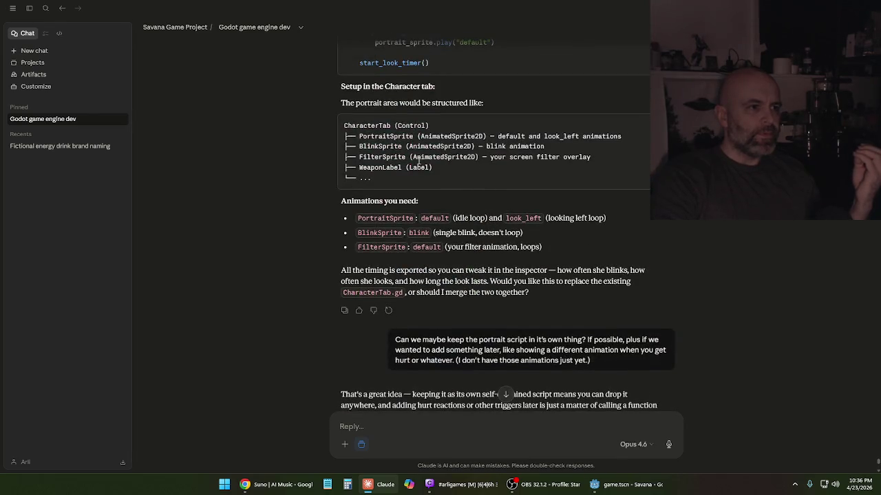
{"action": "scroll", "coordinate": [416, 146], "scroll_direction": "up", "scroll_amount": 1}
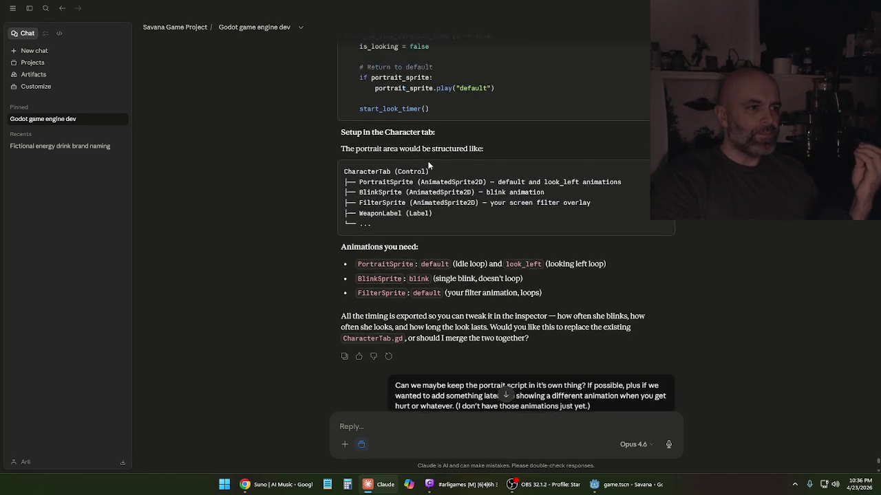
{"action": "scroll", "coordinate": [482, 185], "scroll_direction": "down", "scroll_amount": 3}
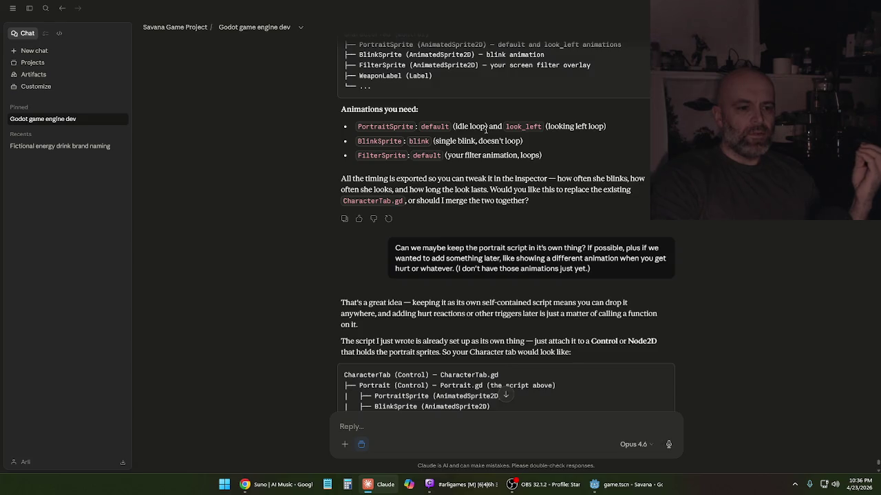
{"action": "left_click", "coordinate": [620, 485]}
{"action": "left_click", "coordinate": [74, 175]}
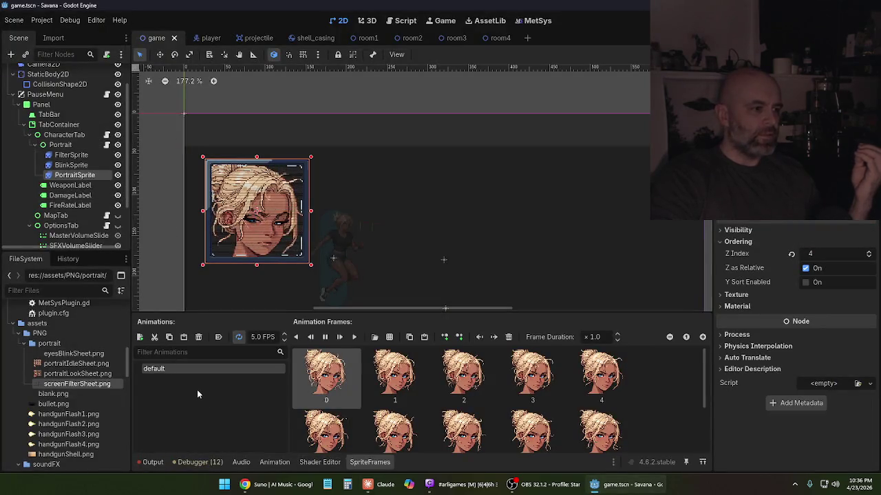
- Create a new PortraitSprite animation named look_left and begin adding frames from a sprite sheet
{"action": "left_click", "coordinate": [195, 352]}
{"action": "left_click", "coordinate": [180, 368]}
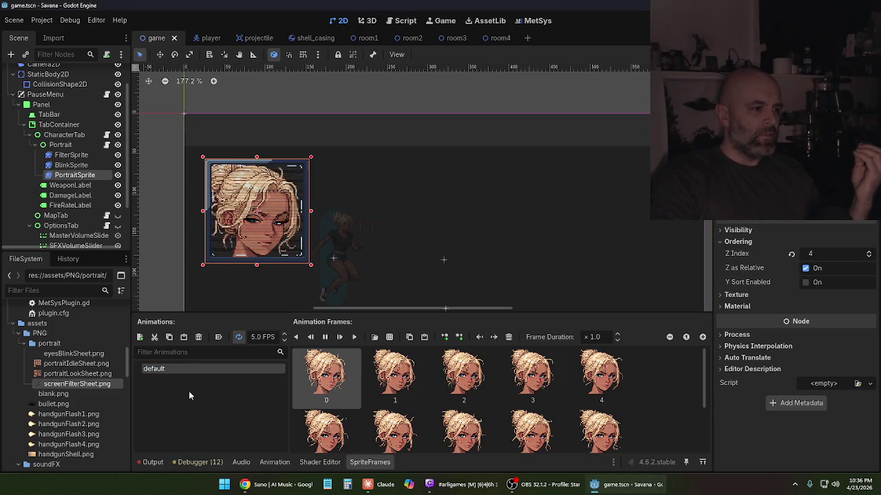
{"action": "left_click", "coordinate": [140, 337]}
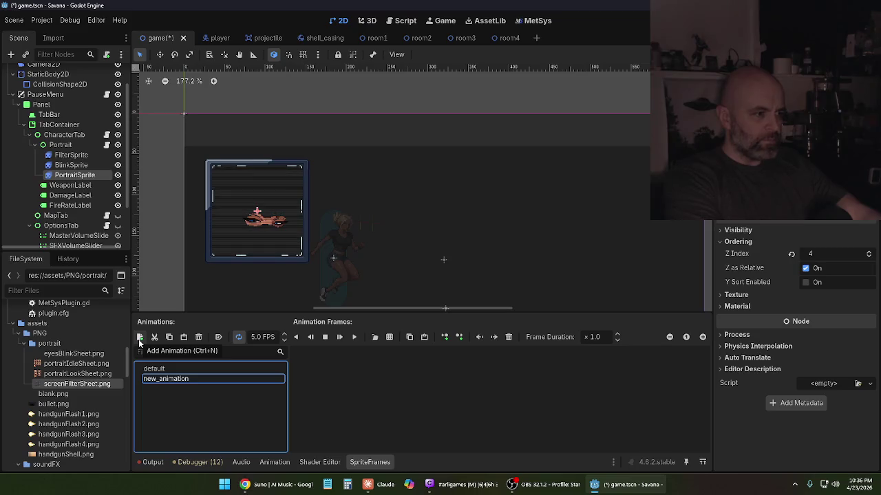
{"action": "left_click", "coordinate": [199, 379]}
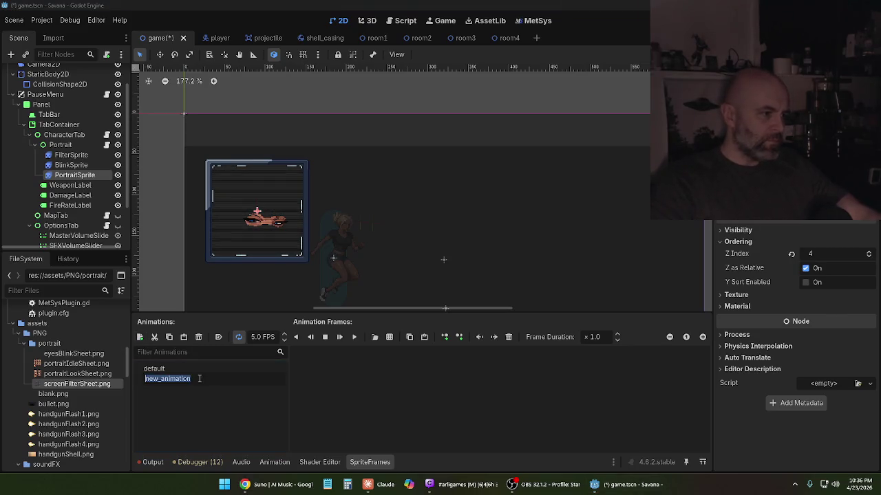
{"action": "left_click", "coordinate": [199, 379]}
{"action": "key", "text": "BackSpace"}
{"action": "key", "text": "BackSpace"}
{"action": "key", "text": "BackSpace"}
{"action": "key", "text": "BackSpace"}
{"action": "key", "text": "BackSpace"}
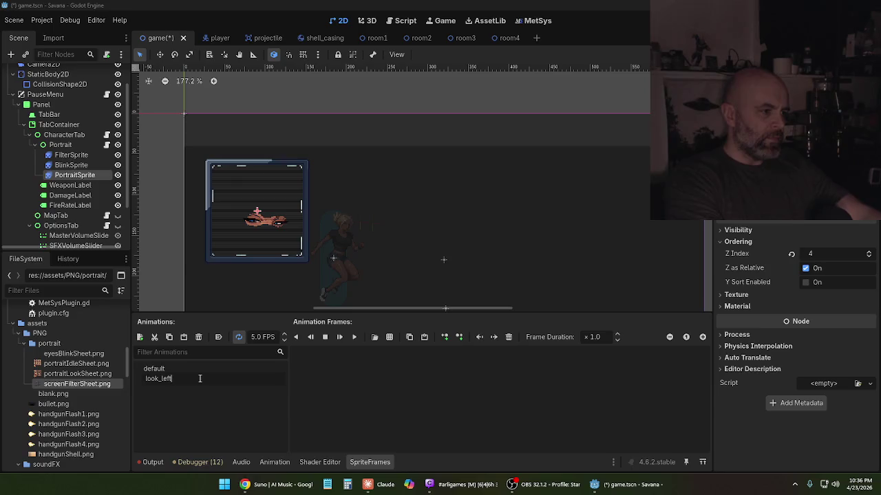
{"action": "key", "text": "Return"}
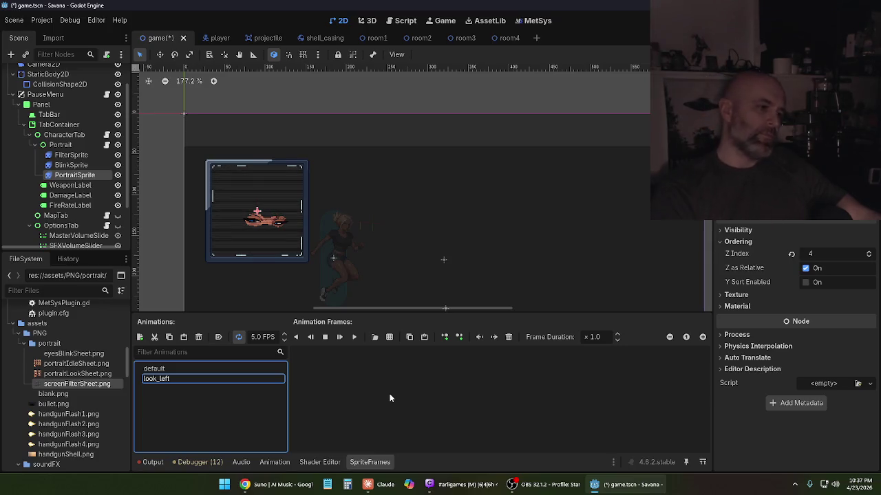
{"action": "left_click", "coordinate": [389, 336]}
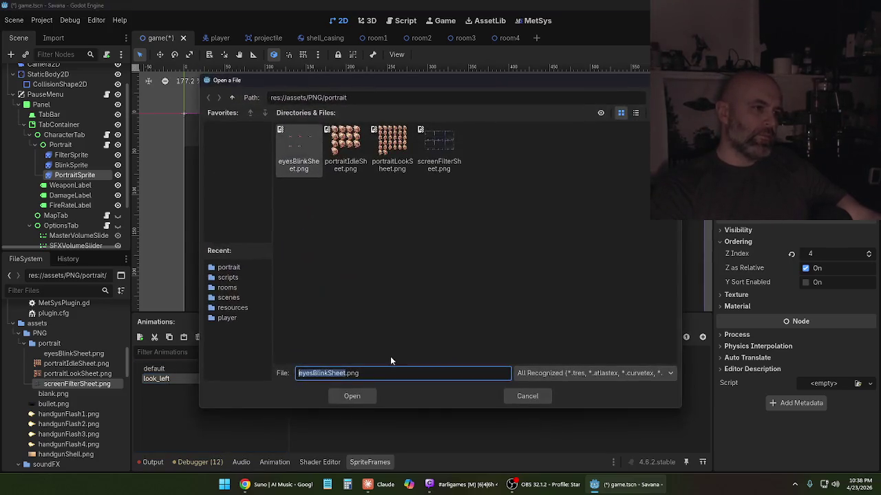
- Open portraitLookSheet.png in Select Frames and slice it 6 frames across
{"action": "left_click", "coordinate": [391, 147]}
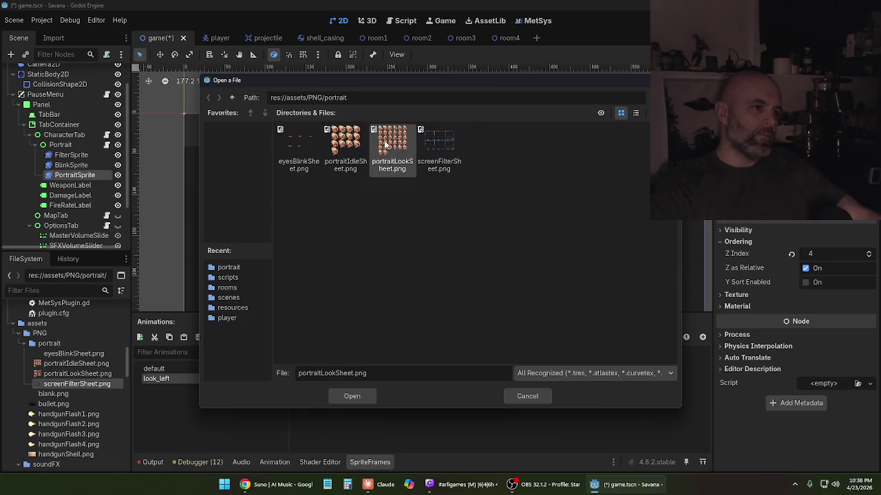
{"action": "left_click", "coordinate": [350, 396]}
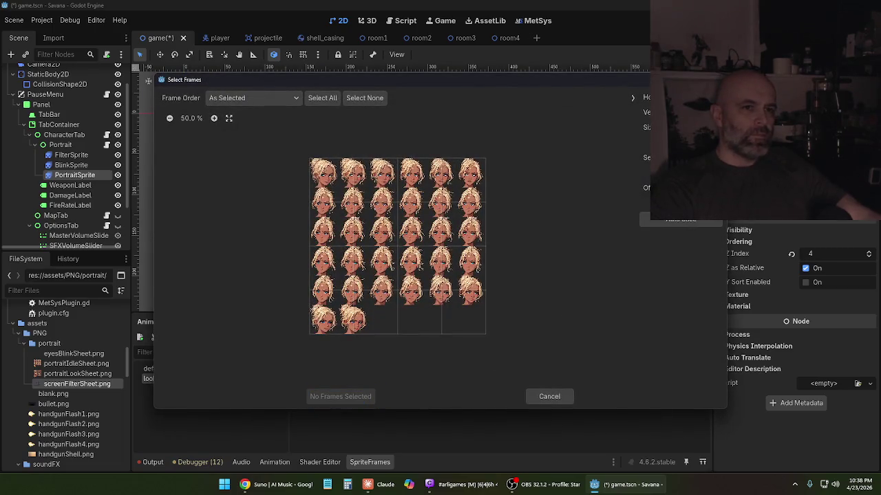
{"action": "type", "text": "6"}
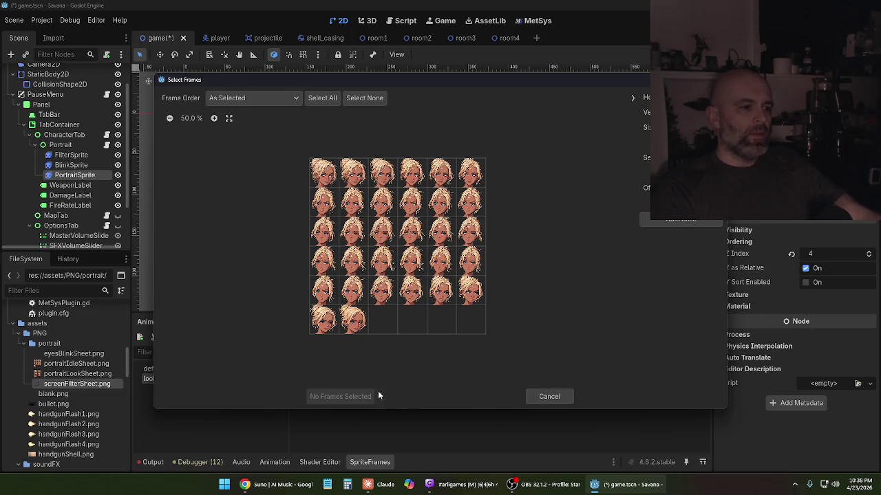
- Select all 32 frames, 0–31, and add them to the look_left animation
{"action": "left_click", "coordinate": [327, 178]}
{"action": "left_click", "coordinate": [359, 179]}
{"action": "left_click", "coordinate": [389, 179]}
{"action": "left_click", "coordinate": [414, 177]}
{"action": "left_click", "coordinate": [440, 179]}
{"action": "left_click", "coordinate": [472, 180]}
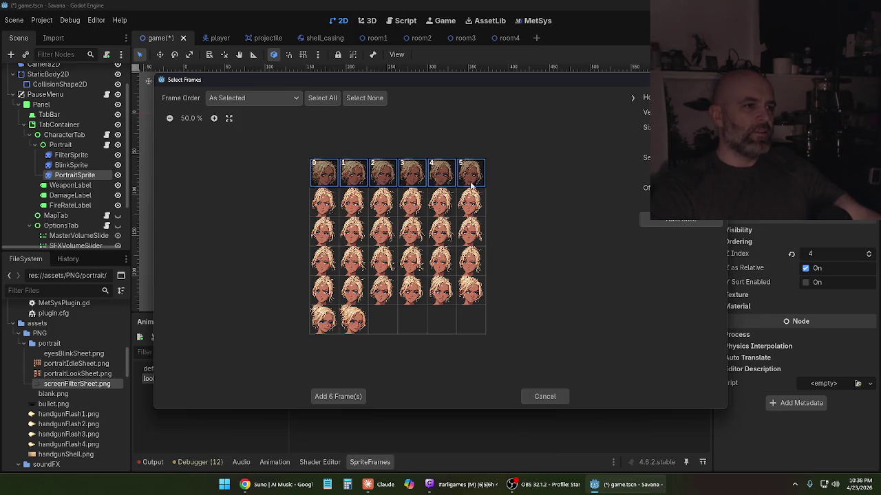
{"action": "left_click", "coordinate": [327, 205]}
{"action": "left_click", "coordinate": [354, 205]}
{"action": "left_click", "coordinate": [382, 209]}
{"action": "left_click", "coordinate": [412, 207]}
{"action": "left_click", "coordinate": [441, 208]}
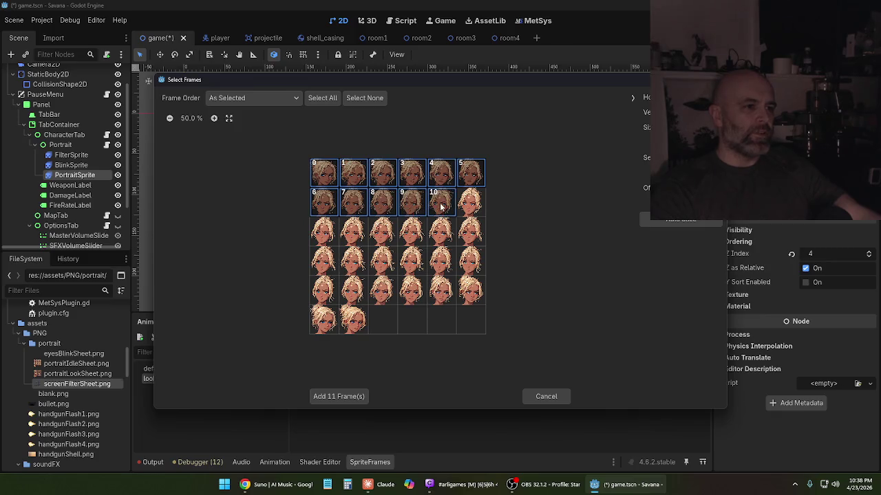
{"action": "left_click", "coordinate": [472, 205]}
{"action": "left_click", "coordinate": [326, 234]}
{"action": "left_click", "coordinate": [355, 232]}
{"action": "left_click", "coordinate": [383, 233]}
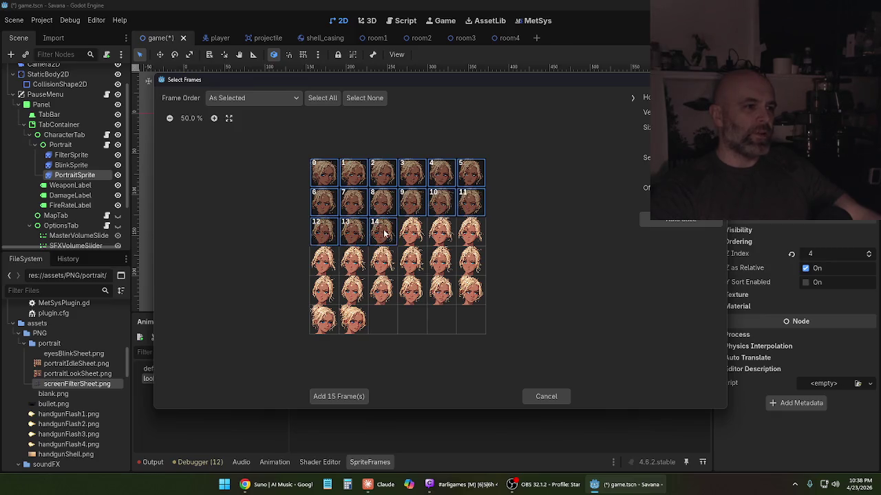
{"action": "left_click", "coordinate": [407, 235]}
{"action": "left_click", "coordinate": [437, 235]}
{"action": "left_click", "coordinate": [471, 235]}
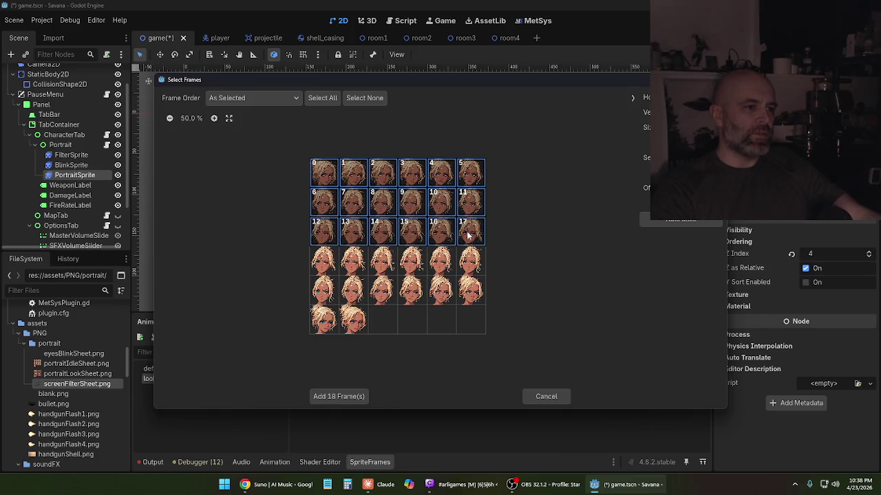
{"action": "left_click", "coordinate": [314, 267]}
{"action": "left_click", "coordinate": [344, 264]}
{"action": "left_click", "coordinate": [379, 265]}
{"action": "left_click", "coordinate": [405, 266]}
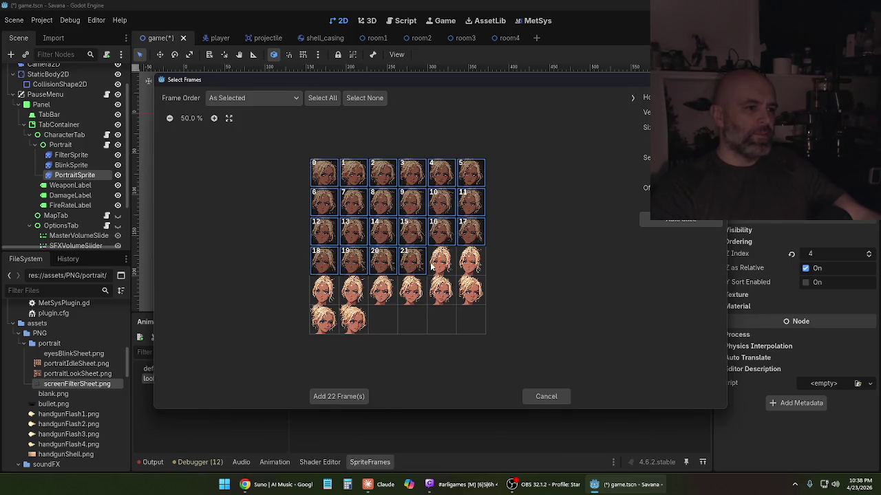
{"action": "left_click", "coordinate": [434, 267]}
{"action": "left_click", "coordinate": [467, 268]}
{"action": "left_click", "coordinate": [332, 292]}
{"action": "left_click", "coordinate": [352, 292]}
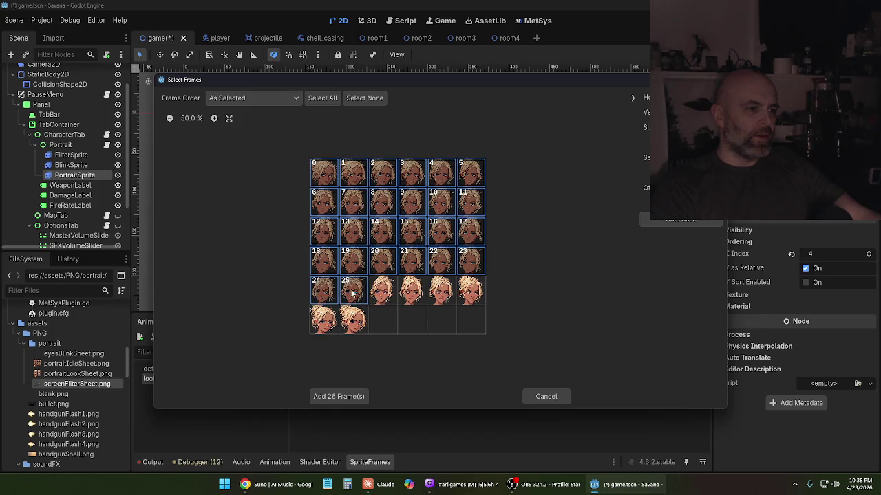
{"action": "left_click", "coordinate": [388, 291]}
{"action": "left_click", "coordinate": [413, 292]}
{"action": "left_click", "coordinate": [442, 293]}
{"action": "left_click", "coordinate": [465, 295]}
{"action": "left_click", "coordinate": [335, 329]}
{"action": "left_click", "coordinate": [351, 326]}
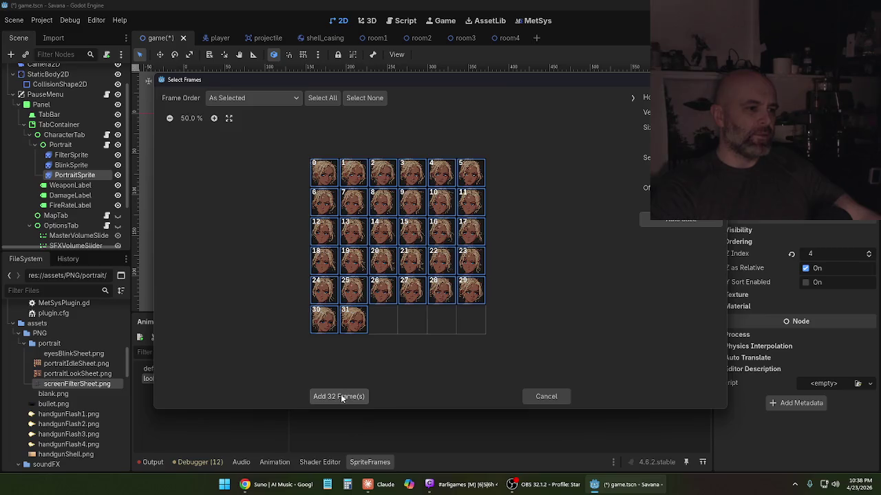
{"action": "left_click", "coordinate": [341, 396]}
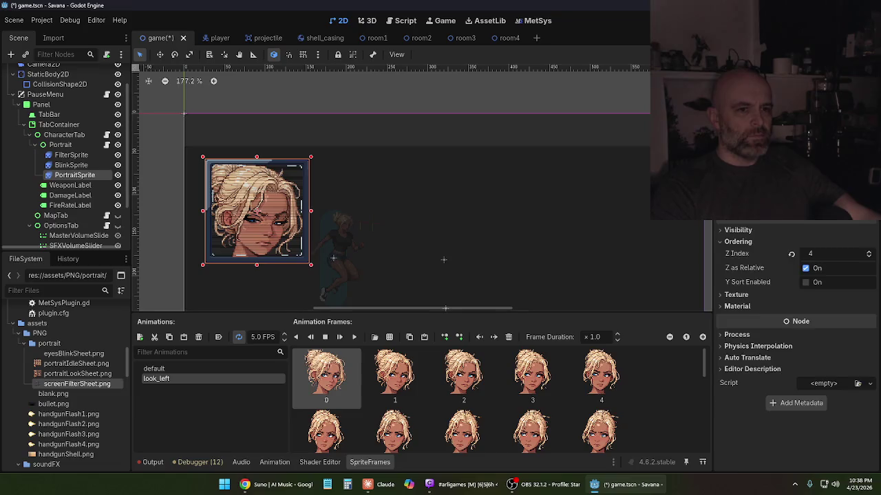
- Compare PortraitSprite's look_left and default animations, then save game.tscn via Scene > Save Scene
{"action": "scroll", "coordinate": [729, 265], "scroll_direction": "up", "scroll_amount": 2}
{"action": "scroll", "coordinate": [730, 241], "scroll_direction": "down", "scroll_amount": 2}
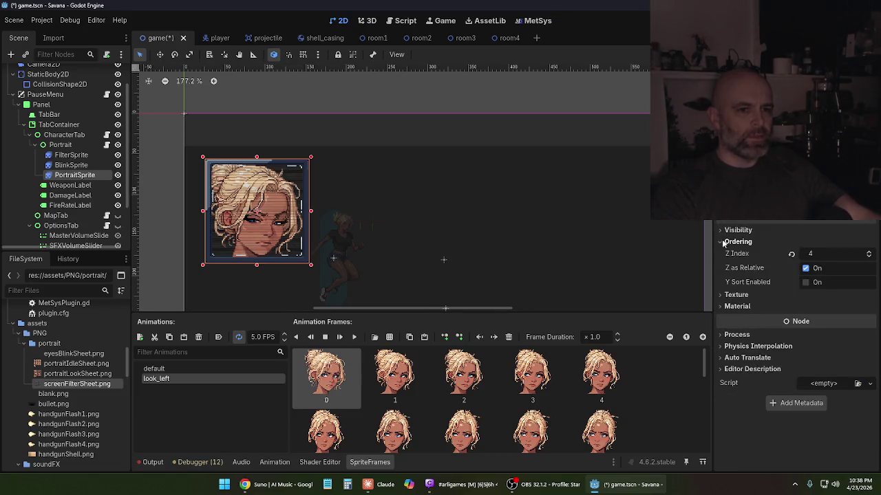
{"action": "mouse_move", "coordinate": [762, 268]}
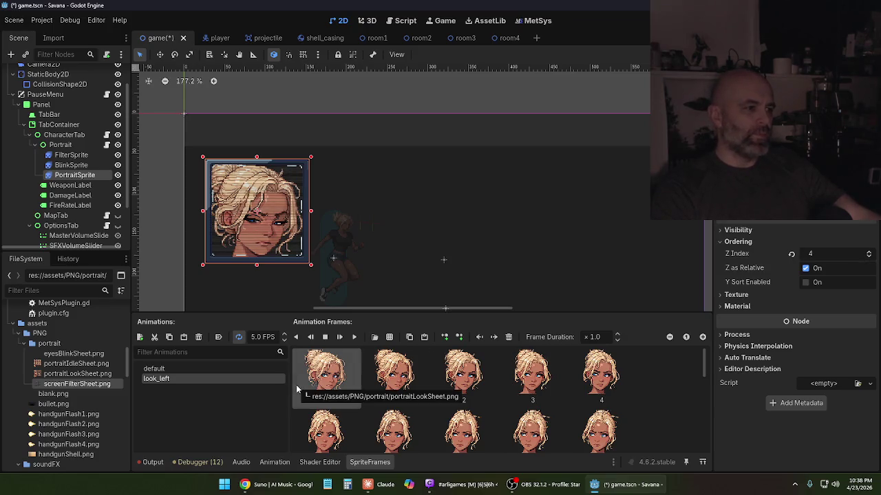
{"action": "left_click", "coordinate": [228, 370]}
{"action": "left_click", "coordinate": [227, 378]}
{"action": "left_click", "coordinate": [225, 370]}
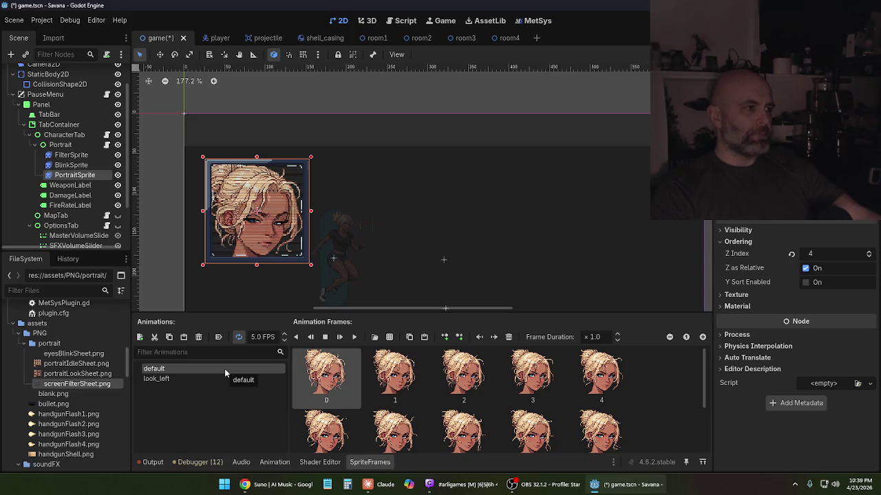
{"action": "left_click", "coordinate": [14, 20]}
{"action": "left_click", "coordinate": [31, 91]}
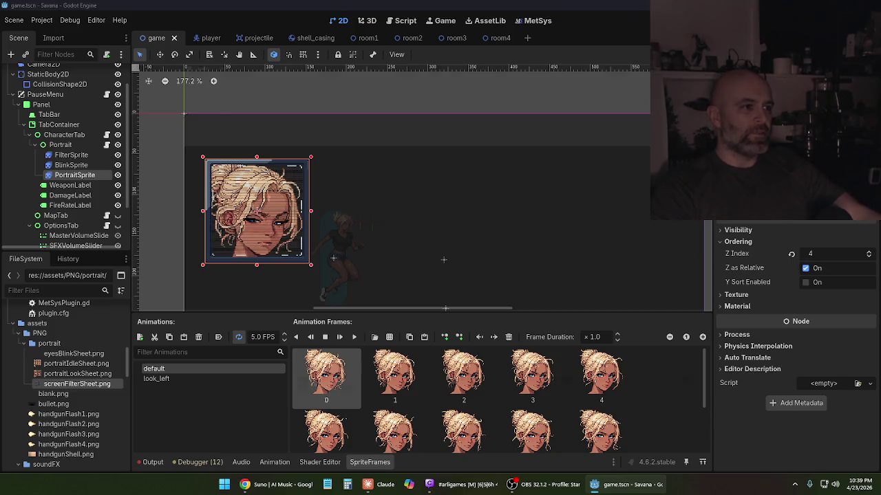
- Run the game, walk right, and open, close and reopen the pause menu to view the portrait
{"action": "key", "text": "F5"}
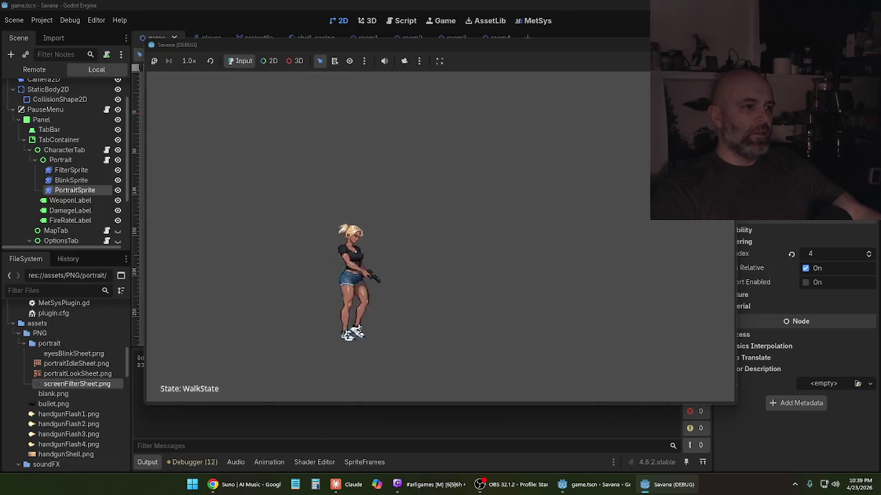
{"action": "key", "text": "Right"}
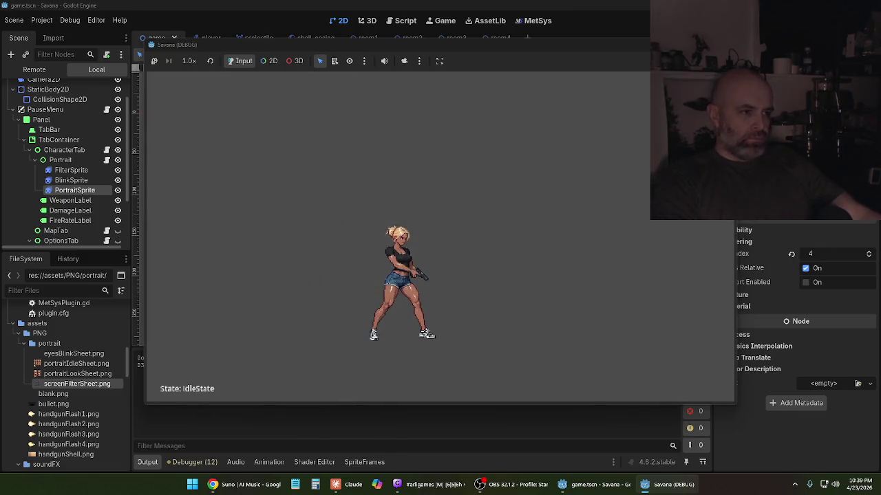
{"action": "key", "text": "Escape"}
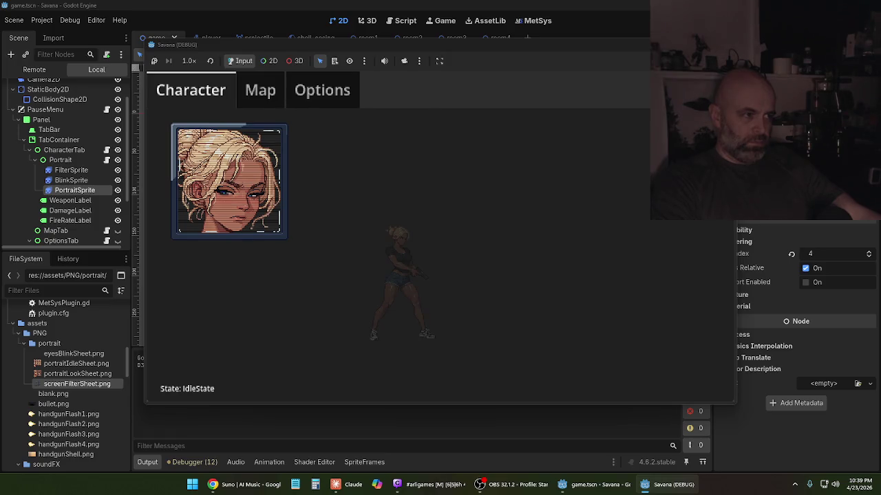
{"action": "key", "text": "Escape"}
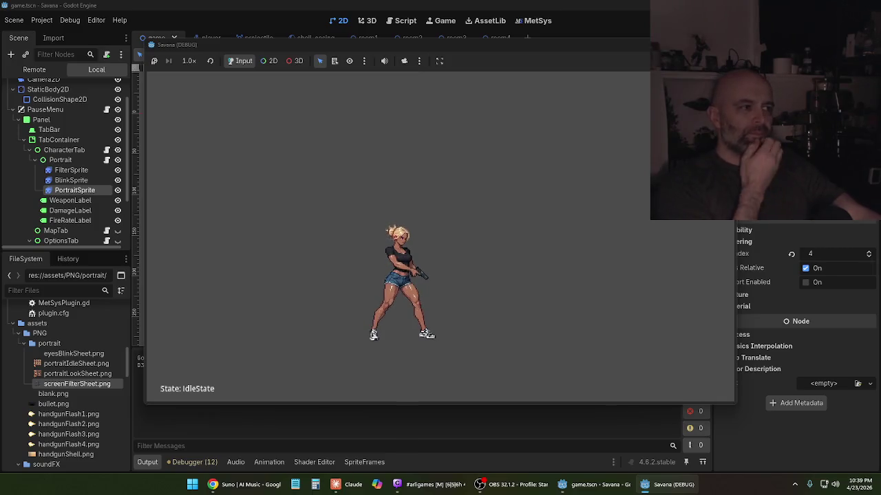
{"action": "key", "text": "Escape"}
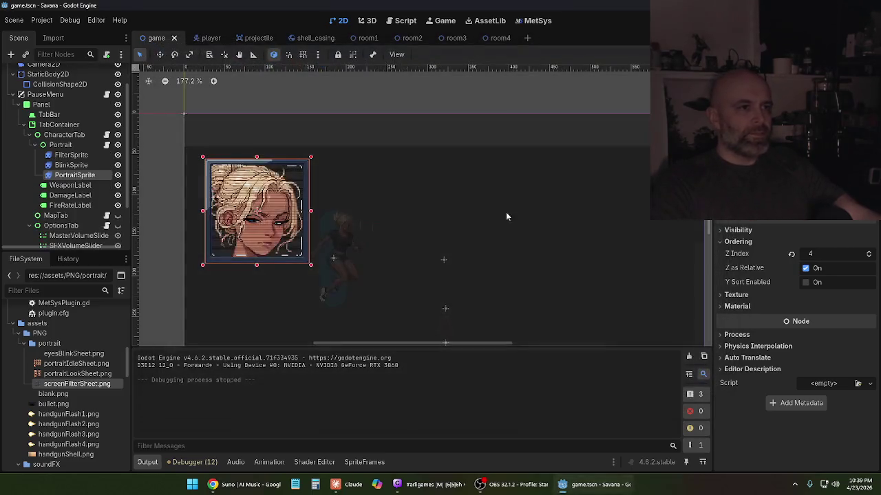
- Stop the game, reselect PortraitSprite, turn on looping for its default animation, and save
{"action": "key", "text": "F8"}
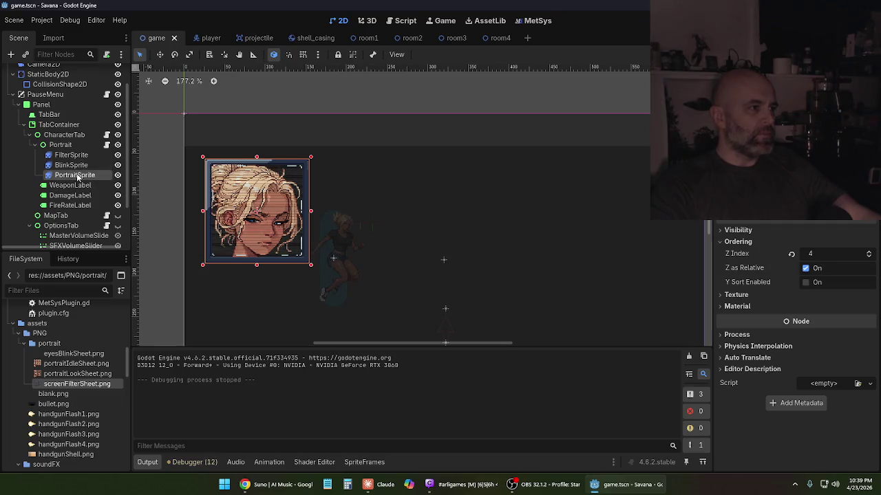
{"action": "key", "text": "Up"}
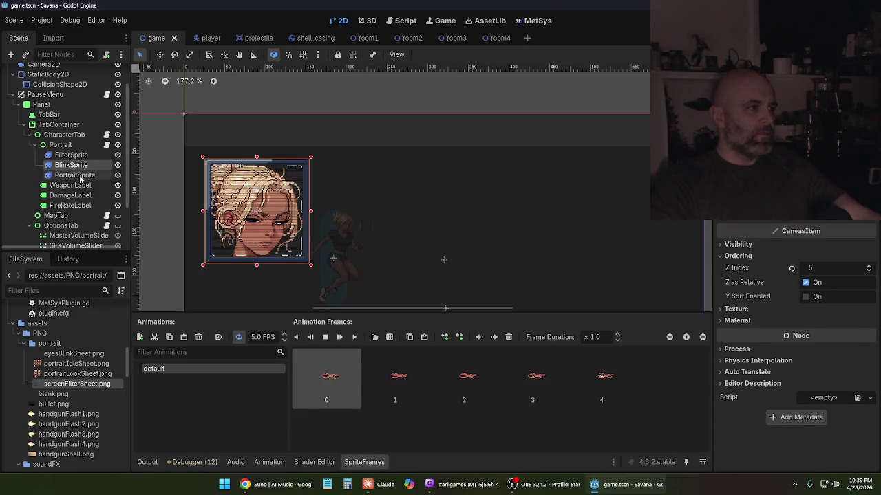
{"action": "left_click", "coordinate": [80, 176]}
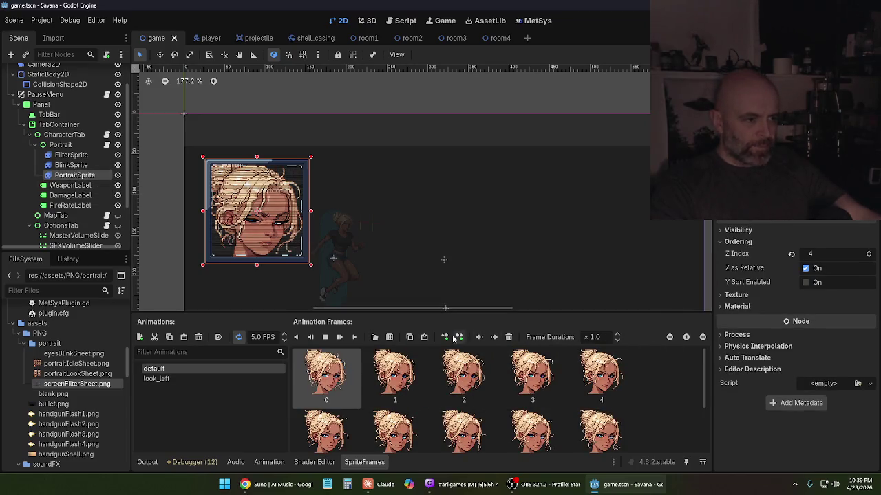
{"action": "left_click", "coordinate": [239, 338]}
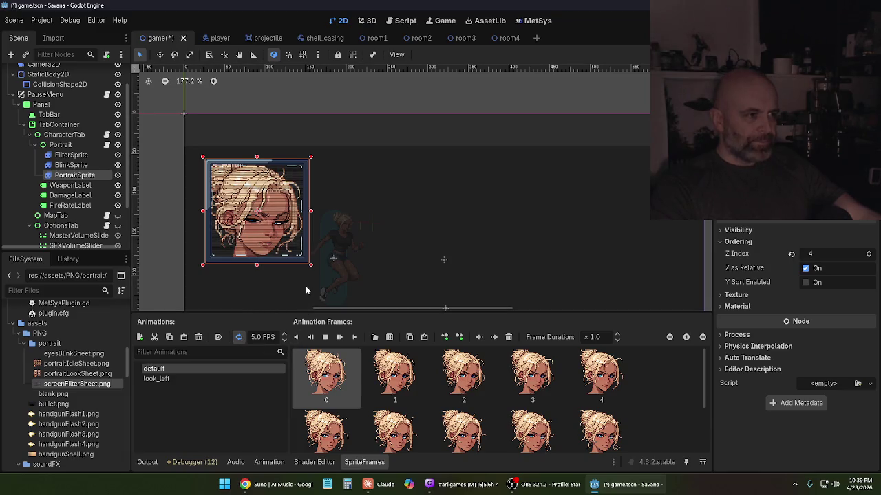
{"action": "scroll", "coordinate": [323, 248], "scroll_direction": "down", "scroll_amount": 2}
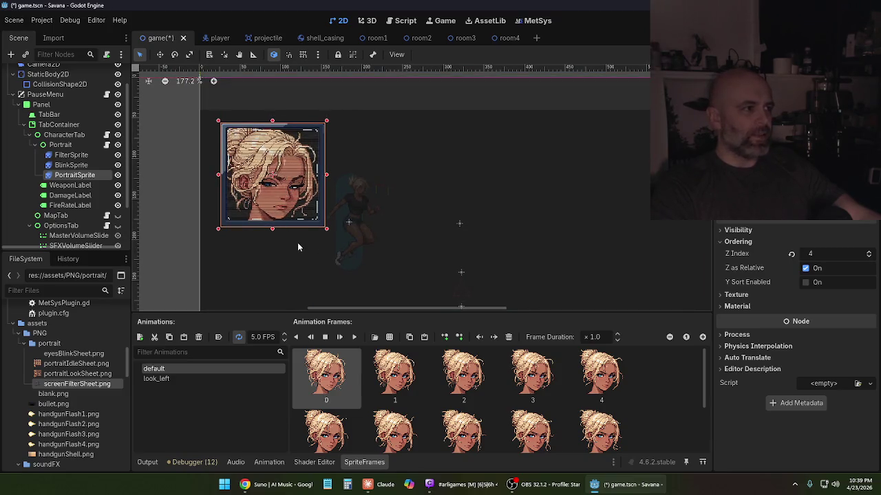
{"action": "scroll", "coordinate": [297, 242], "scroll_direction": "up", "scroll_amount": 1}
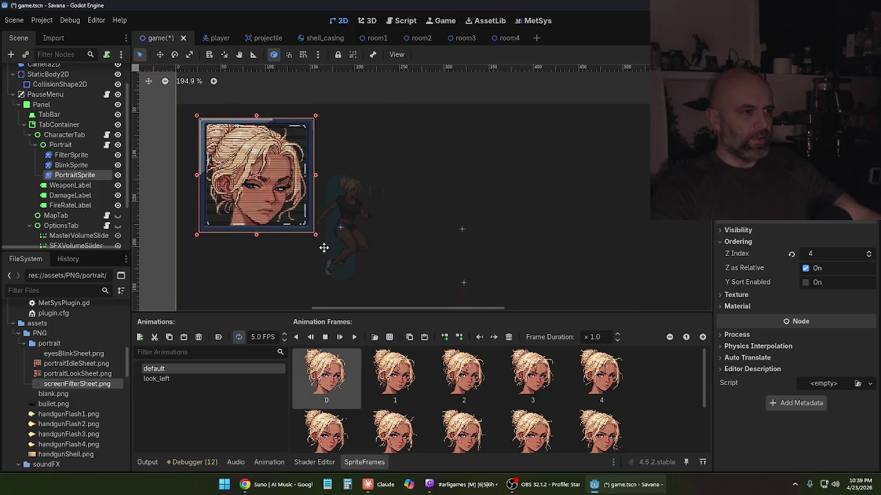
{"action": "scroll", "coordinate": [329, 251], "scroll_direction": "down", "scroll_amount": 1}
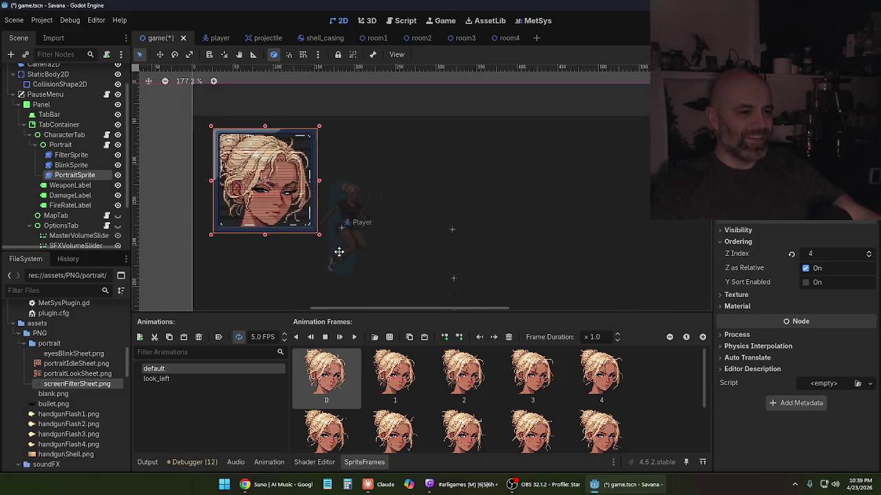
{"action": "scroll", "coordinate": [338, 252], "scroll_direction": "down", "scroll_amount": 1}
{"action": "scroll", "coordinate": [358, 227], "scroll_direction": "up", "scroll_amount": 1}
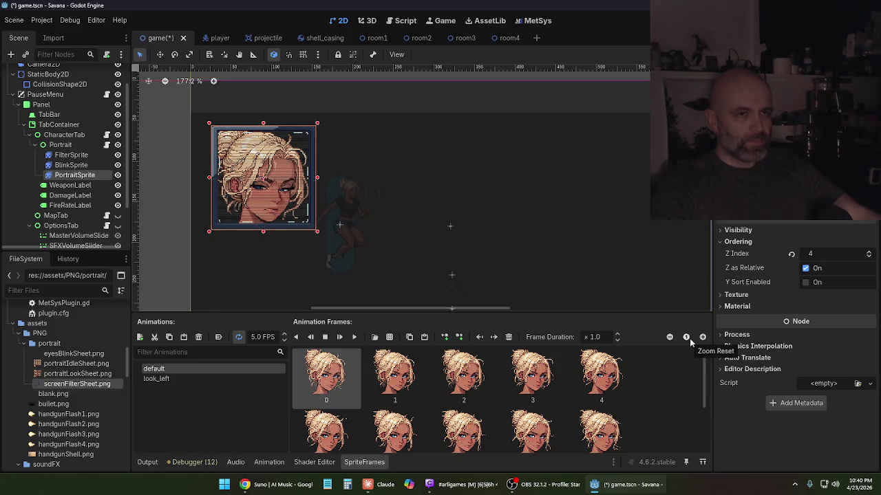
{"action": "key", "text": "ctrl+s"}
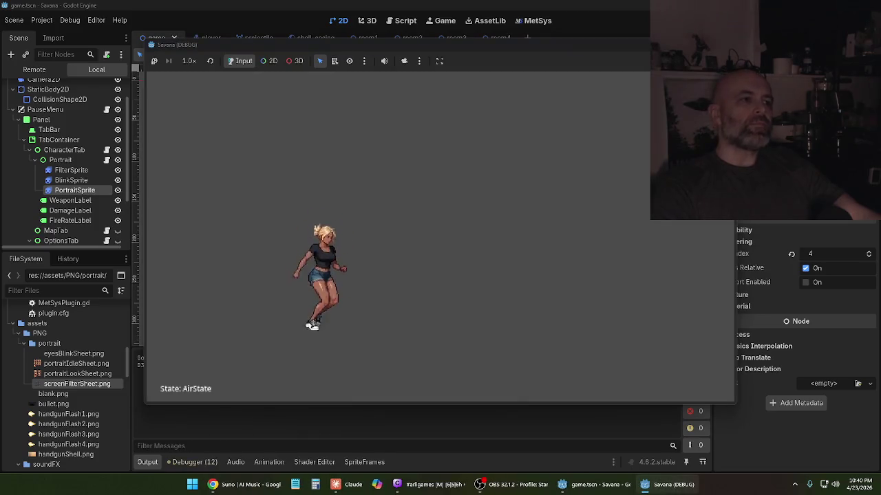
- Pause the game, cycle the Character, Map and Options tabs, toggle the menu, then stop debugging
{"action": "key", "text": "Escape"}
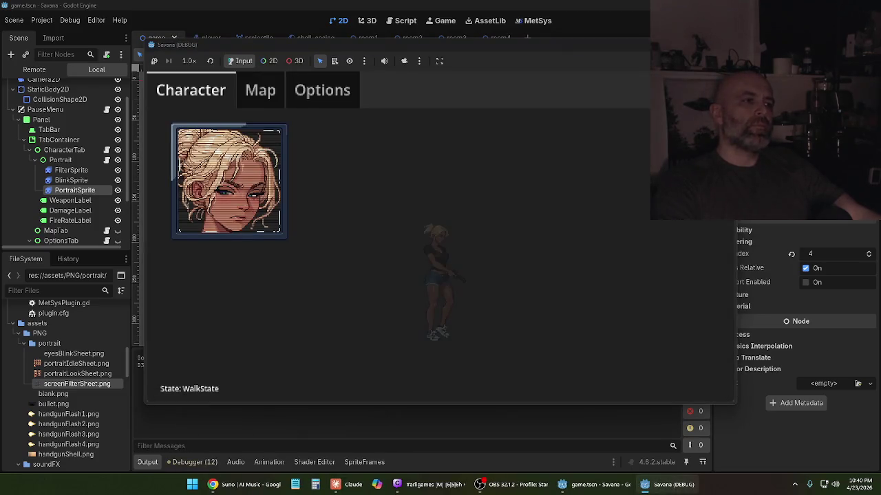
{"action": "key", "text": "Right"}
{"action": "key", "text": "Left"}
{"action": "key", "text": "Right"}
{"action": "key", "text": "Right"}
{"action": "key", "text": "Left"}
{"action": "key", "text": "Left"}
{"action": "key", "text": "Escape"}
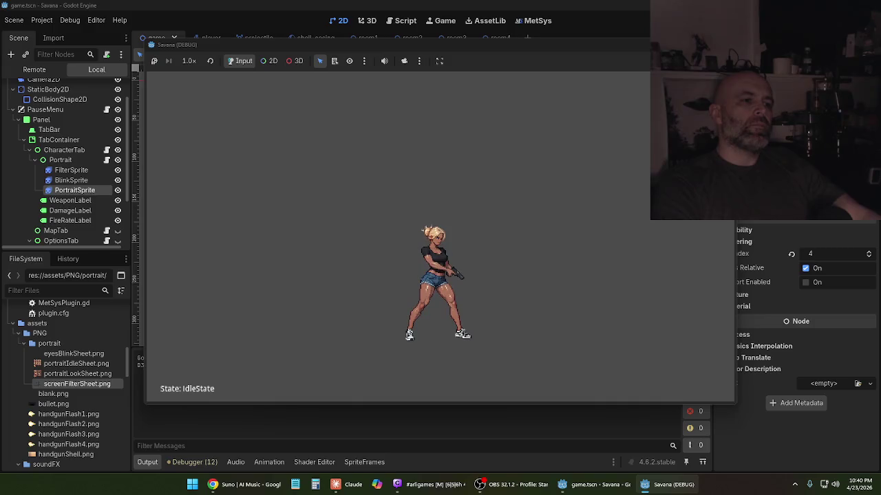
{"action": "key", "text": "Escape"}
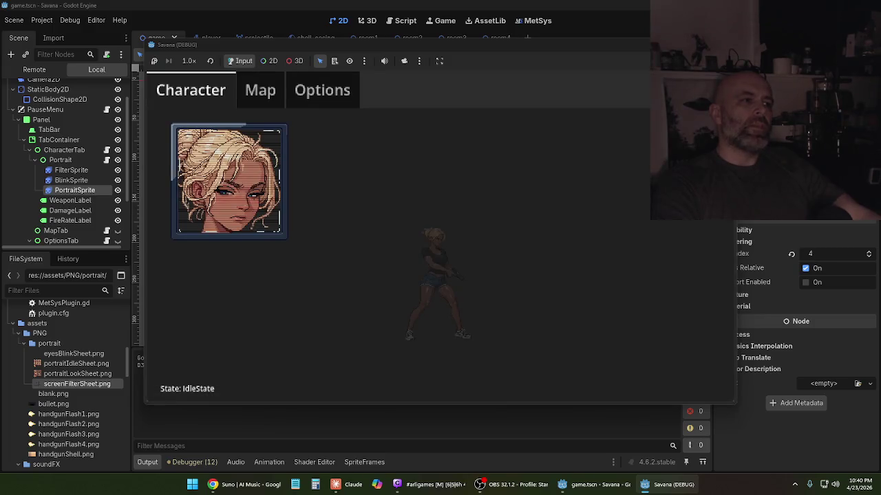
{"action": "key", "text": "F8"}
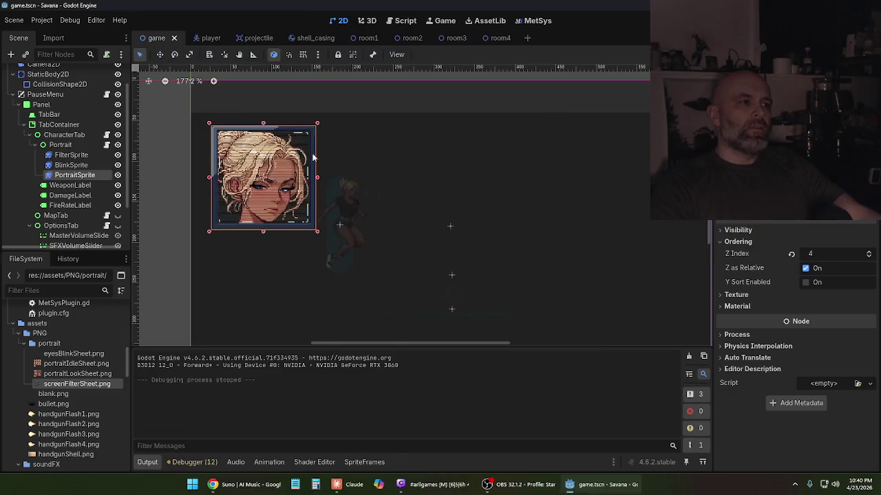
- Select FilterSprite to inspect its six-frame default animation, then bring Claude's chat forward
{"action": "left_click", "coordinate": [75, 155]}
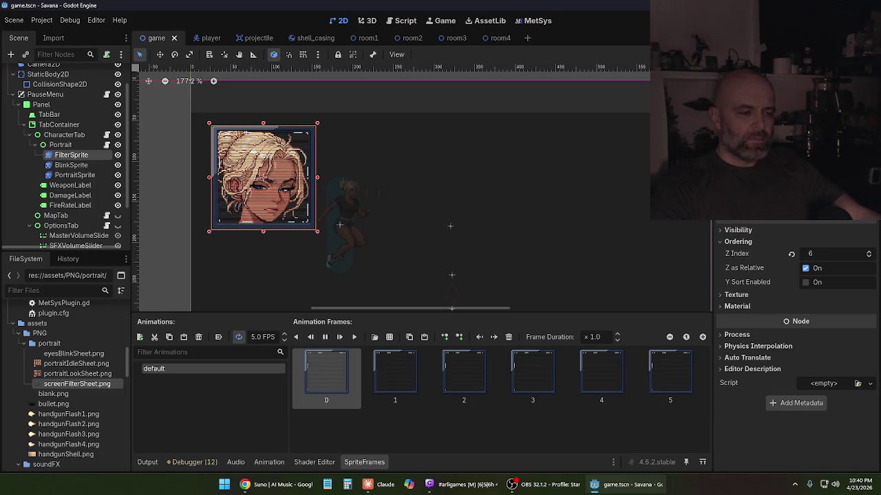
{"action": "left_click", "coordinate": [375, 484]}
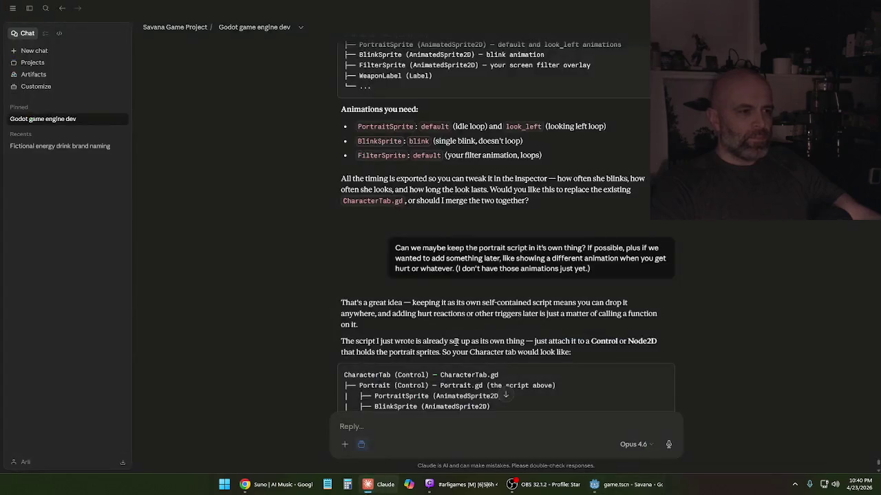
- Read Claude's reply about Portrait.gd and play_hurt() to the end, then return to Godot
{"action": "scroll", "coordinate": [479, 338], "scroll_direction": "down", "scroll_amount": 4}
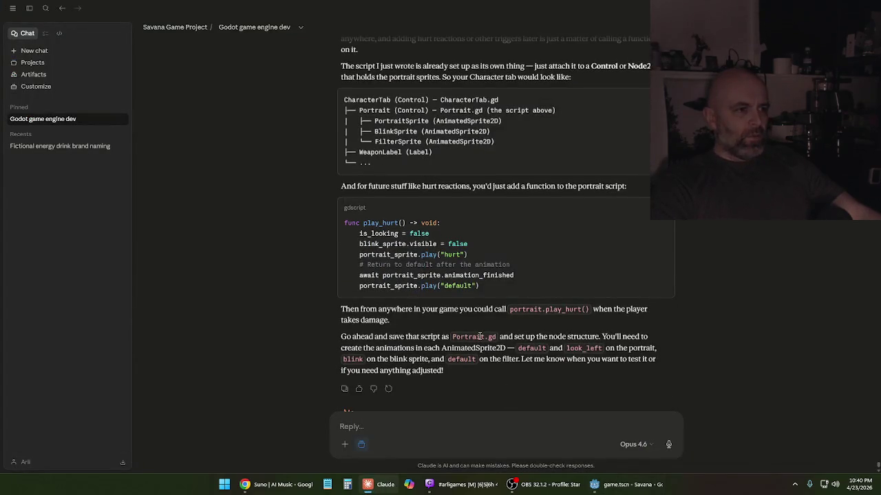
{"action": "scroll", "coordinate": [480, 336], "scroll_direction": "down", "scroll_amount": 1}
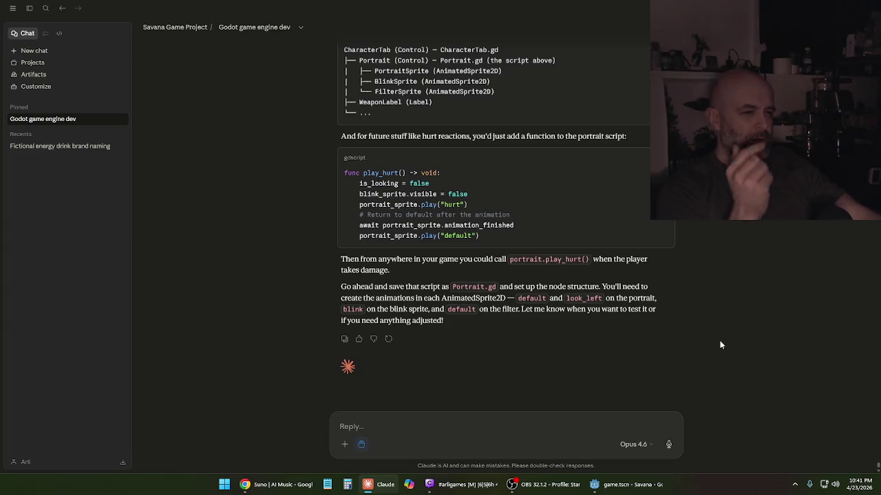
{"action": "key", "text": "alt+Tab"}
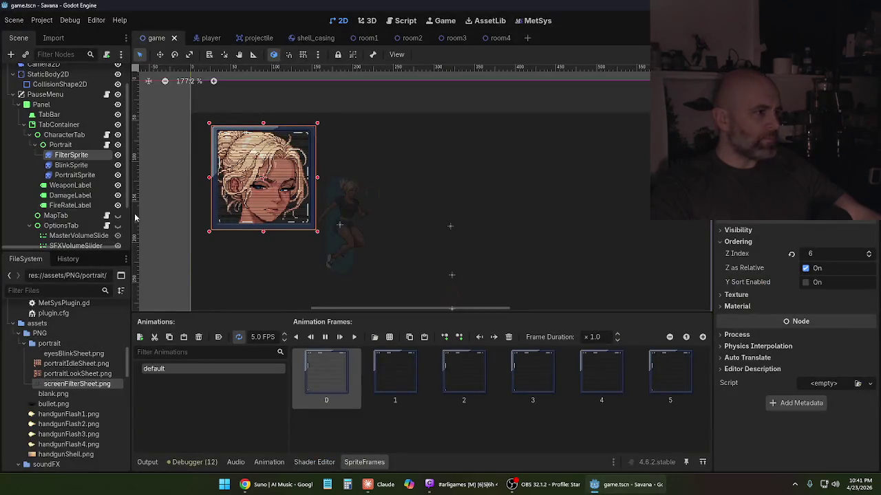
- Rename BlinkSprite's default animation to blink
{"action": "left_click", "coordinate": [72, 165]}
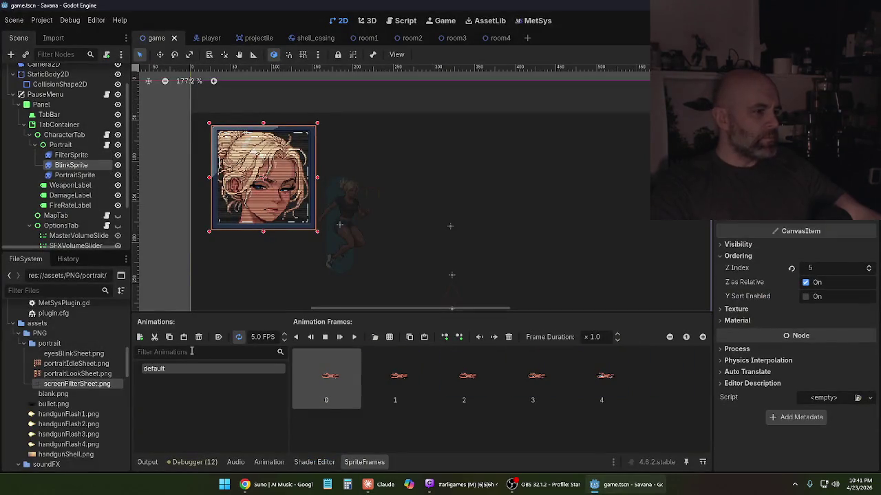
{"action": "left_click", "coordinate": [167, 369]}
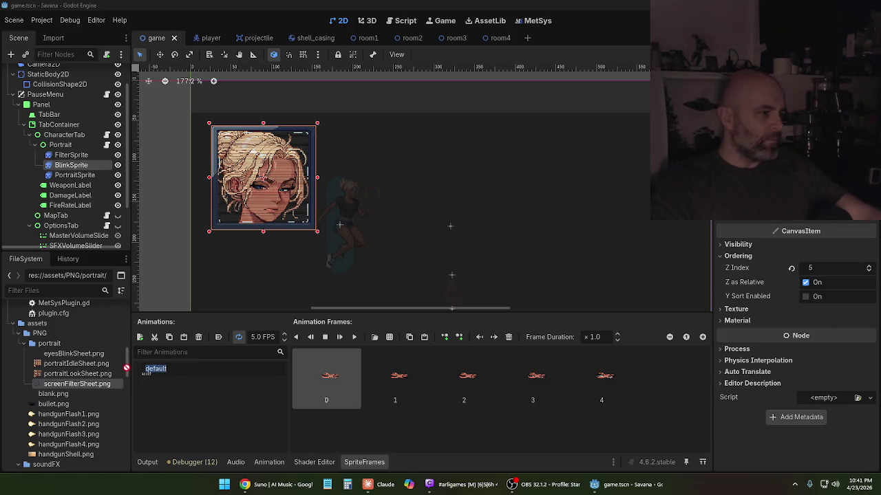
{"action": "type", "text": "blink"}
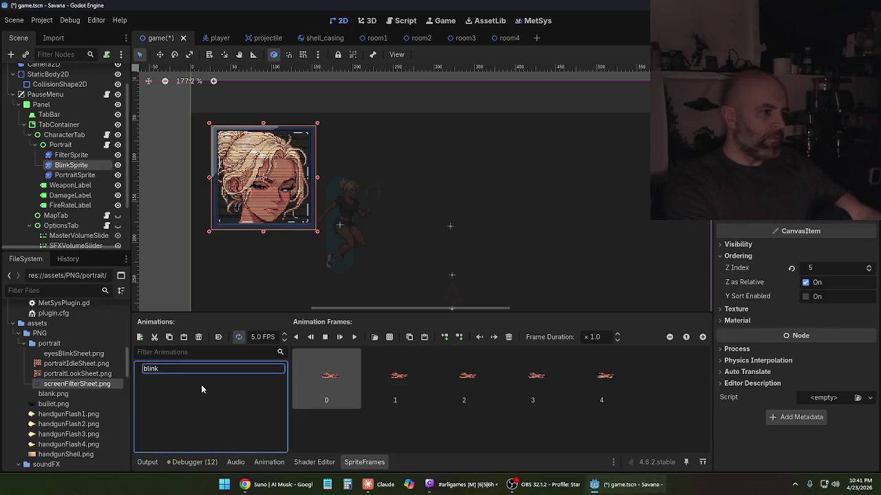
{"action": "key", "text": "Return"}
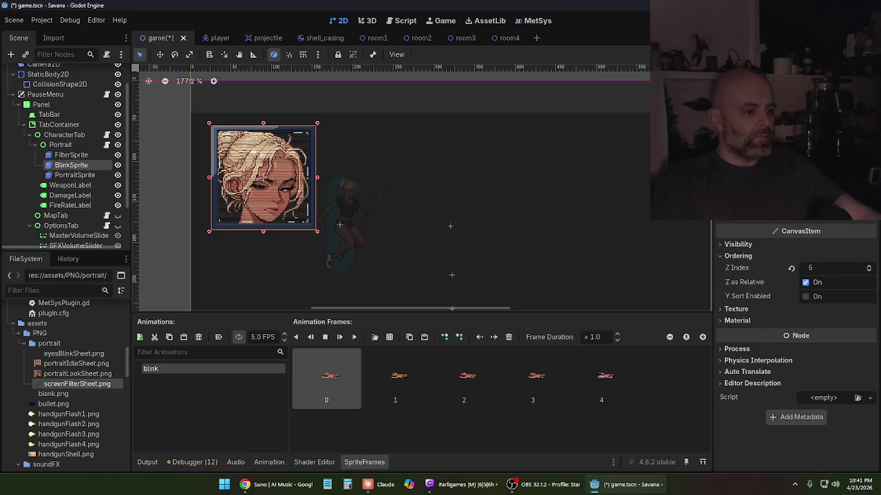
- Save the scene, test the pause-menu portrait in a run, and stop the game
{"action": "key", "text": "ctrl+s"}
{"action": "key", "text": "F5"}
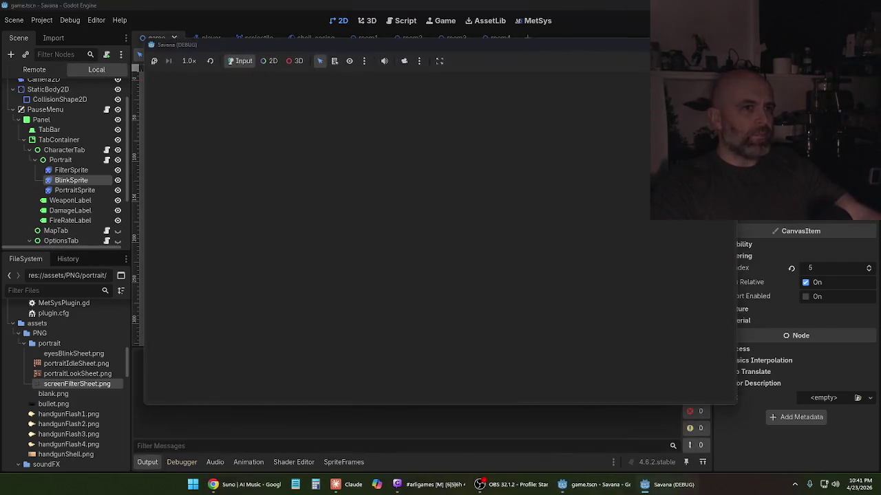
{"action": "key", "text": "Escape"}
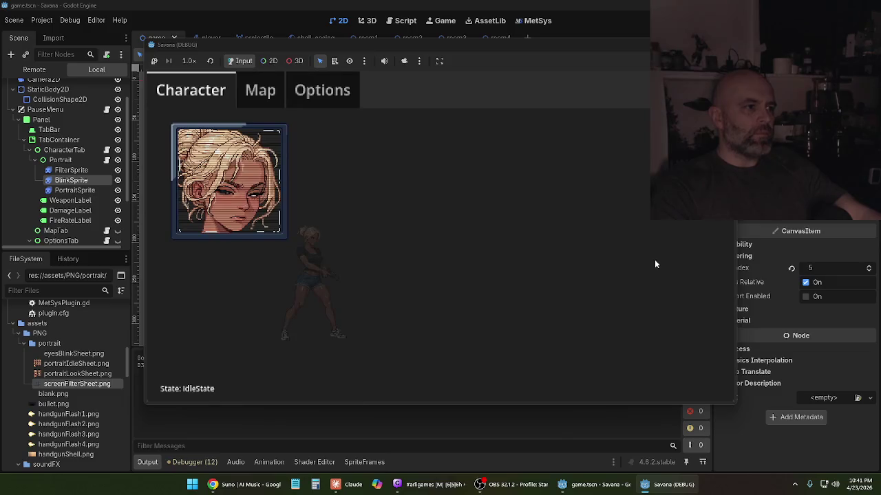
{"action": "key", "text": "Escape"}
{"action": "key", "text": "Escape"}
{"action": "key", "text": "F8"}
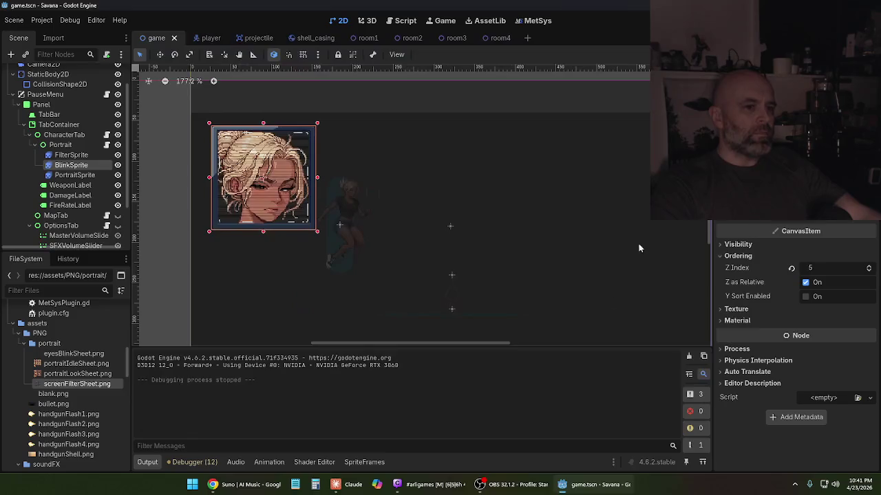
{"action": "mouse_move", "coordinate": [528, 483]}
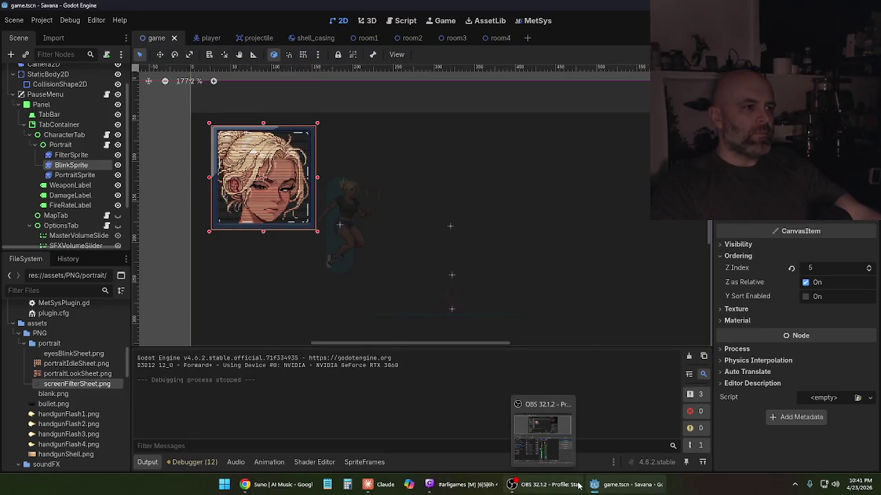
- Reread Claude's earlier portrait setup replies, briefly switching to Godot and back
{"action": "left_click", "coordinate": [378, 484]}
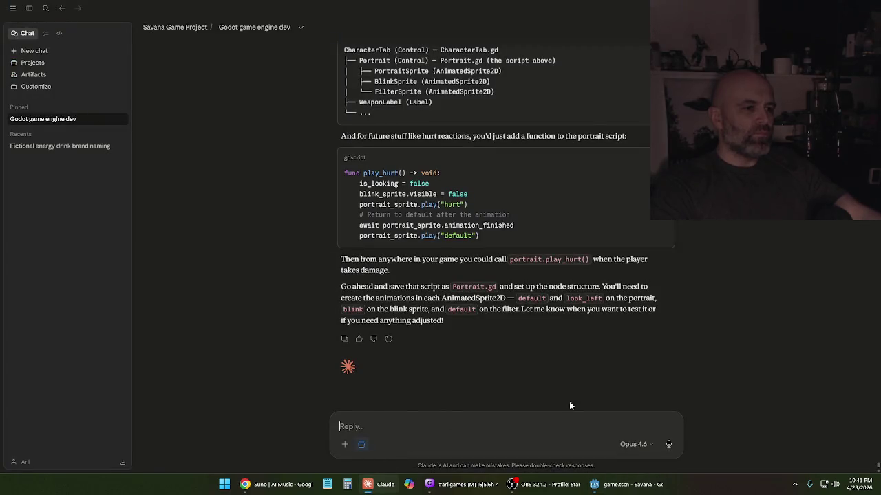
{"action": "scroll", "coordinate": [603, 302], "scroll_direction": "up", "scroll_amount": 3}
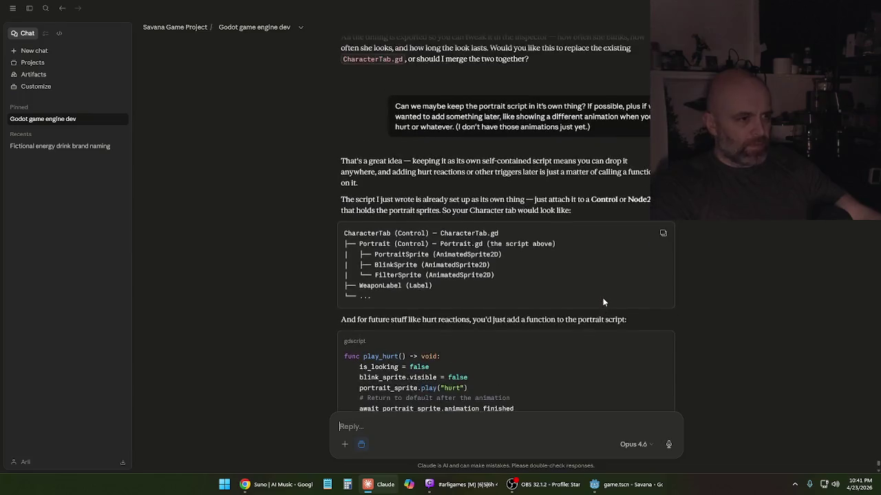
{"action": "scroll", "coordinate": [602, 311], "scroll_direction": "up", "scroll_amount": 4}
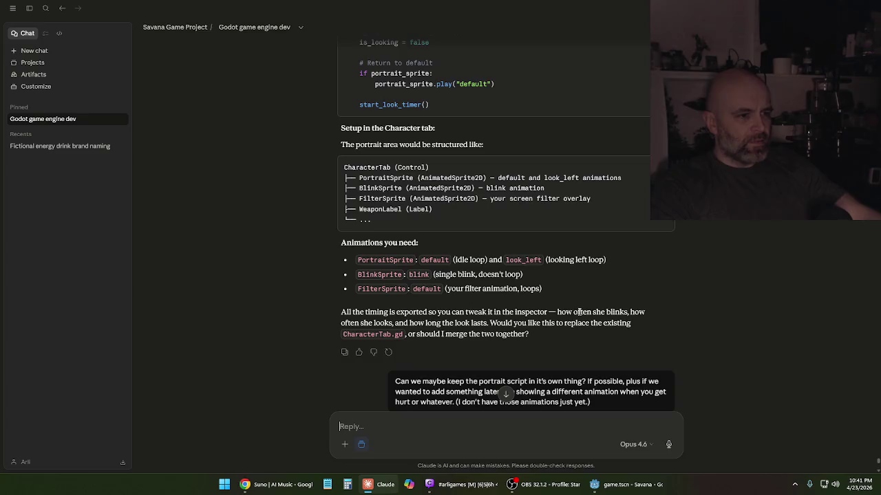
{"action": "scroll", "coordinate": [579, 311], "scroll_direction": "down", "scroll_amount": 1}
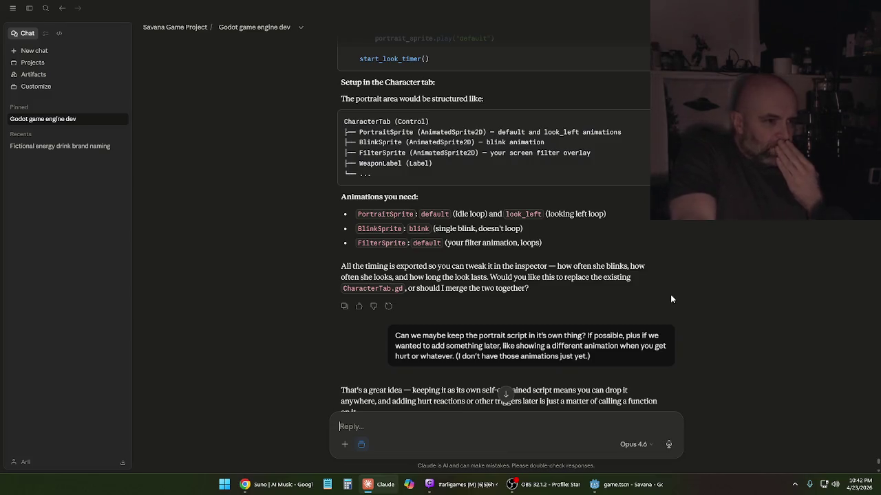
{"action": "scroll", "coordinate": [622, 290], "scroll_direction": "down", "scroll_amount": 3}
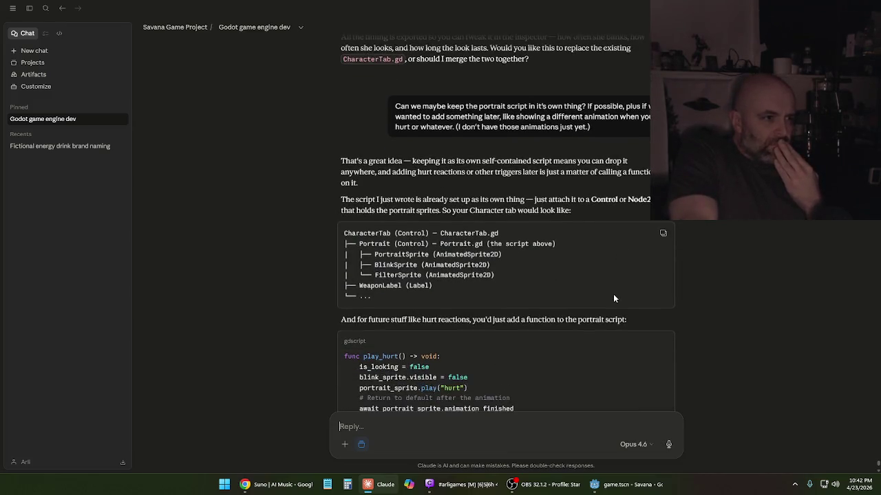
{"action": "scroll", "coordinate": [614, 297], "scroll_direction": "down", "scroll_amount": 1}
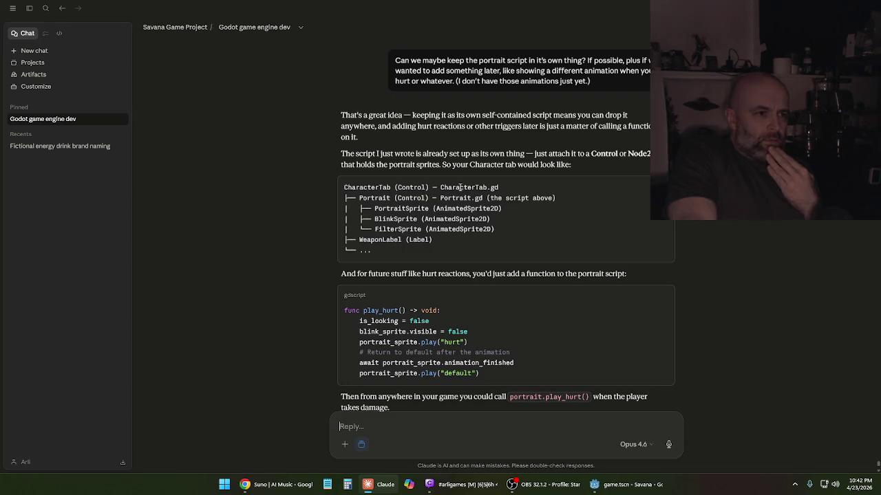
{"action": "mouse_move", "coordinate": [379, 490]}
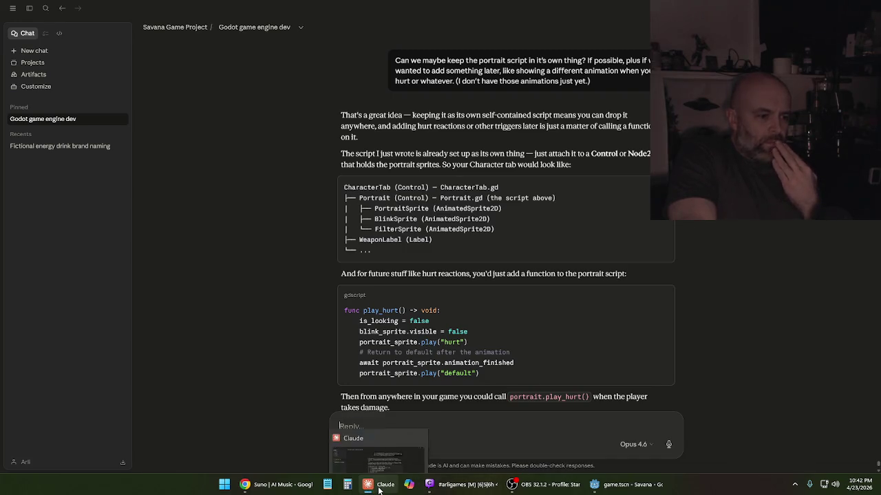
{"action": "left_click", "coordinate": [620, 490]}
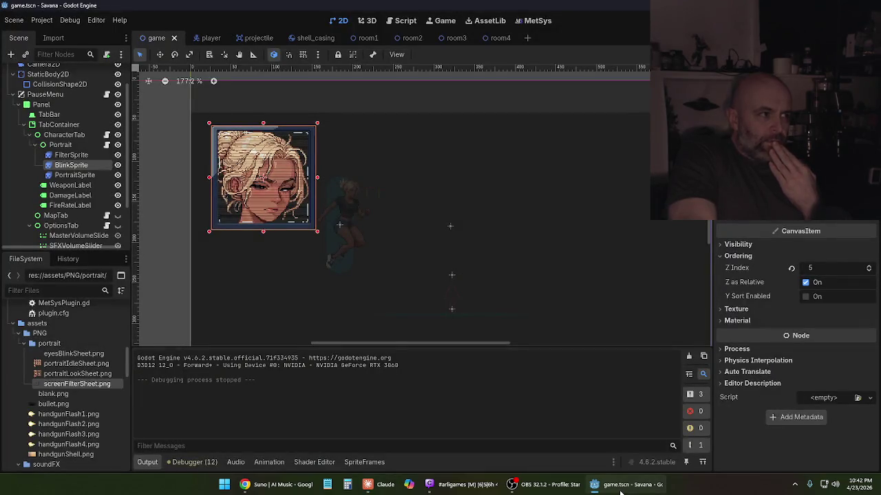
{"action": "left_click", "coordinate": [620, 492]}
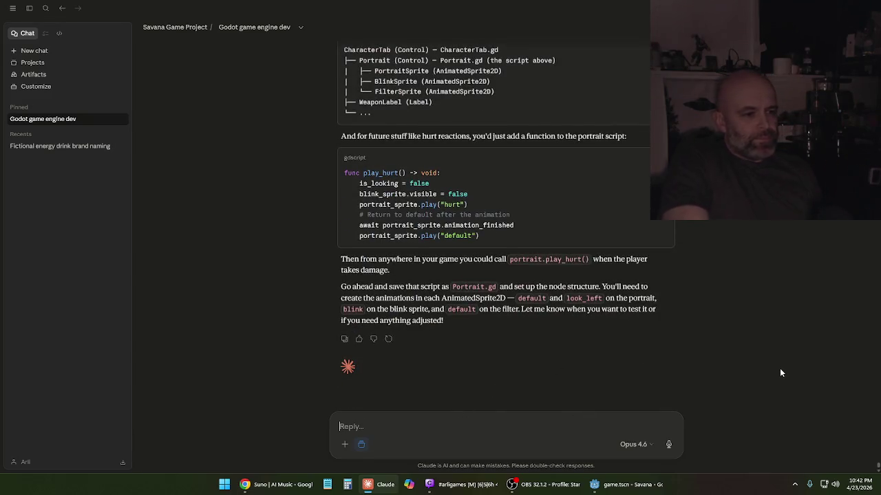
- Ask Claude why the portrait animations stop playing when the game is paused
{"action": "type", "text": "I m"}
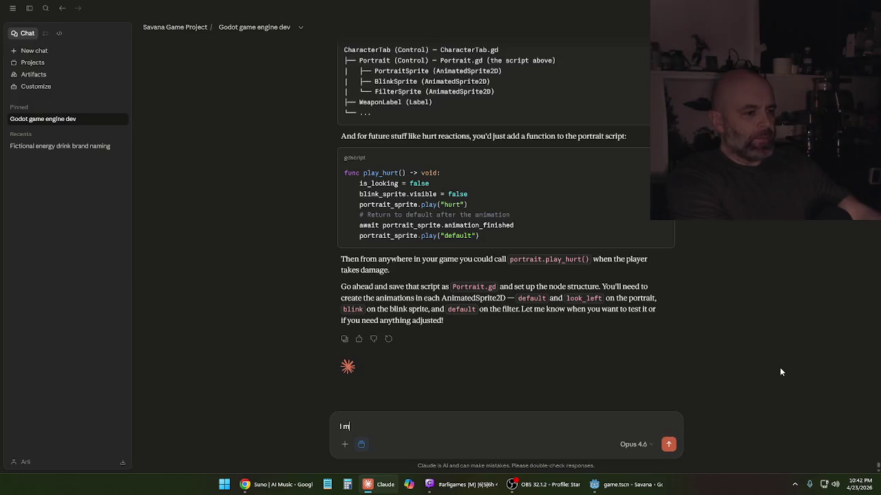
{"action": "type", "text": "ust be forgetting something, but the animations kee"}
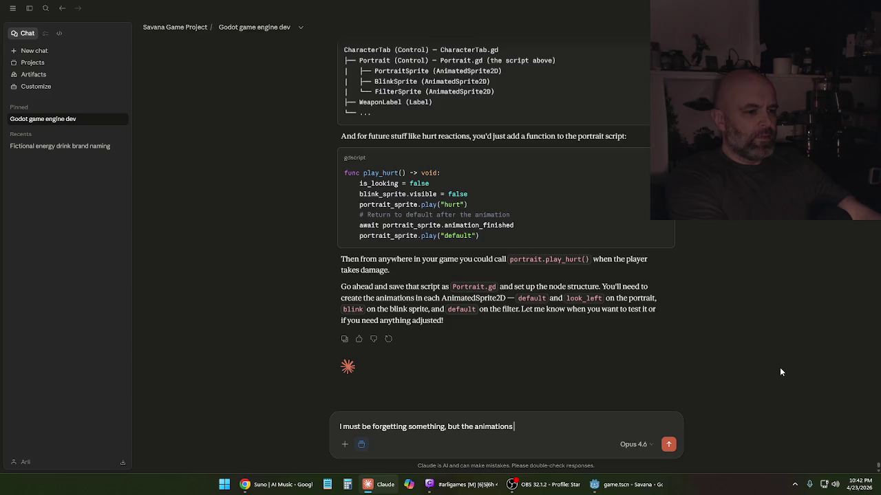
{"action": "type", "text": "p playing in the editor, but whe"}
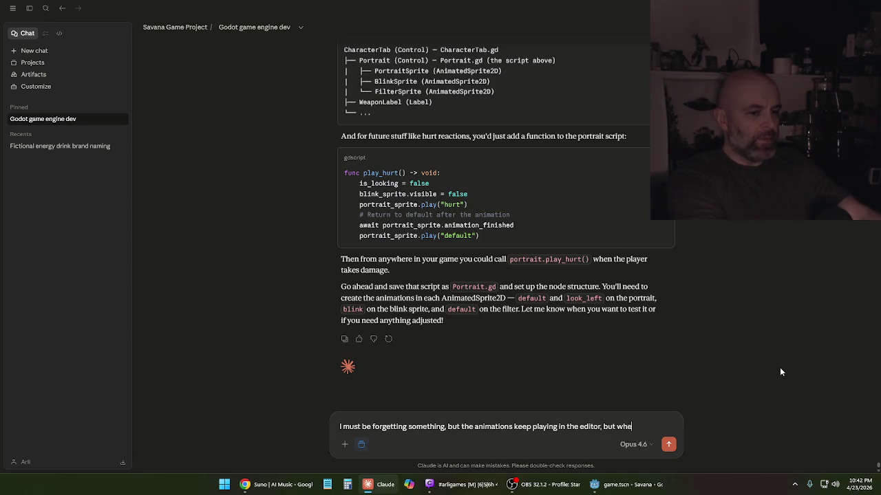
{"action": "type", "text": "n I run the game they are still frozen."}
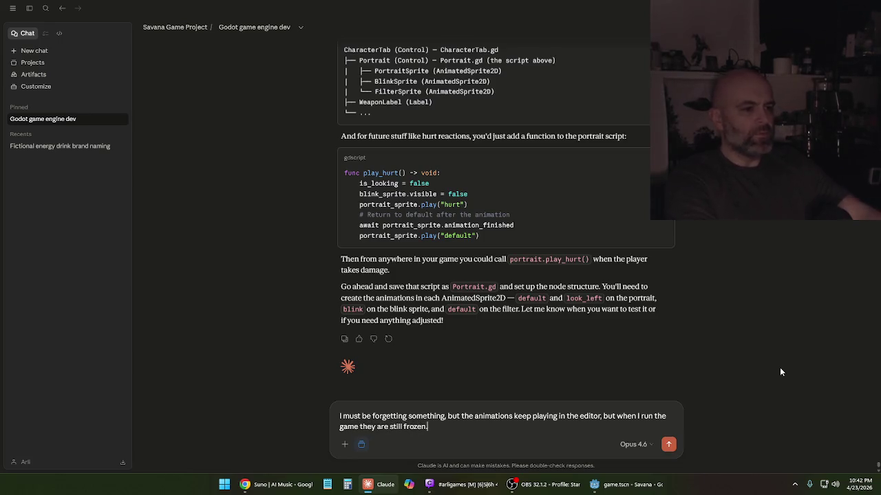
{"action": "key", "text": "Return"}
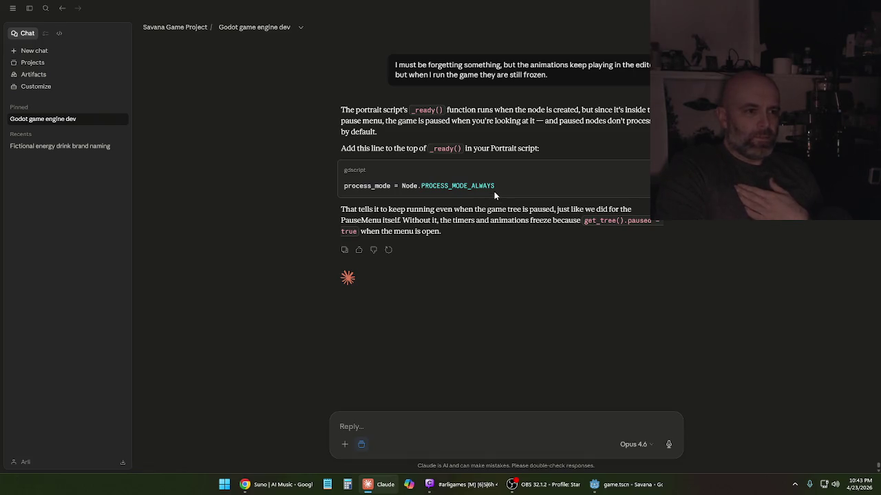
- Copy the process_mode = Node.PROCESS_MODE_ALWAYS line from Claude's answer and return to Godot
{"action": "left_click_drag", "start_coordinate": [493, 186], "coordinate": [346, 186]}
{"action": "right_click", "coordinate": [356, 192]}
{"action": "left_click", "coordinate": [362, 197]}
{"action": "left_click", "coordinate": [494, 208]}
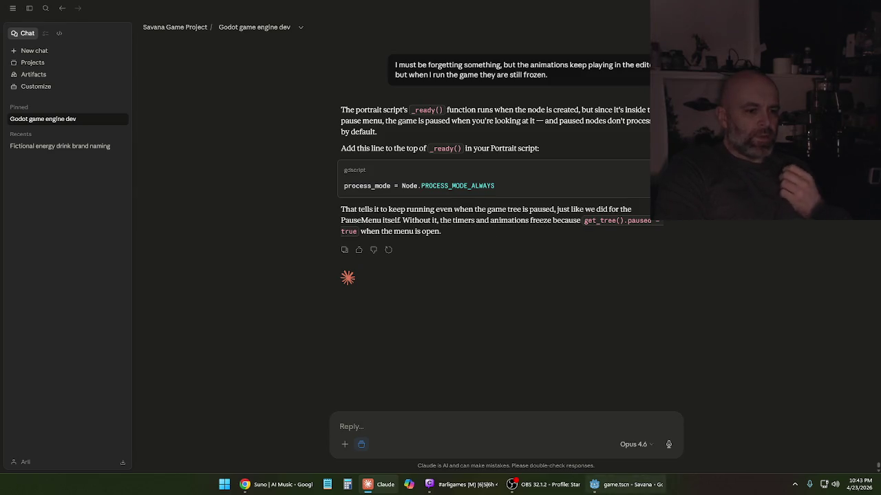
{"action": "left_click", "coordinate": [633, 484]}
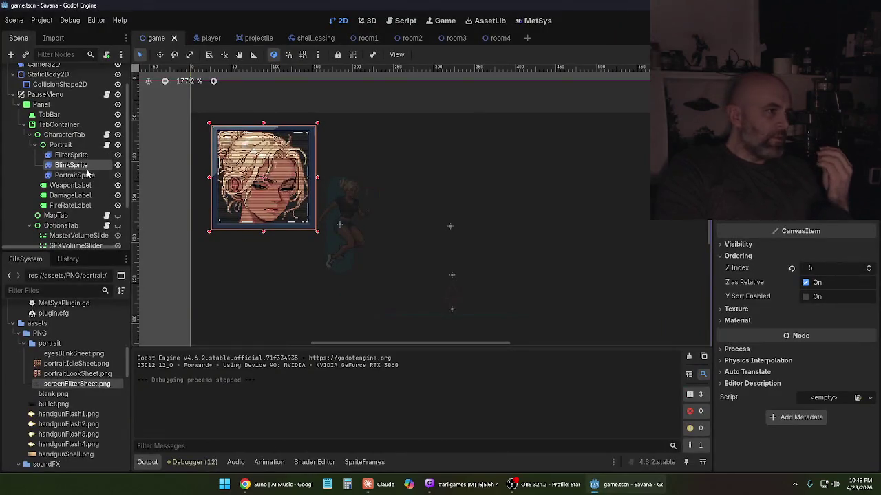
- Add process_mode = Node.PROCESS_MODE_ALWAYS at the top of _ready() in Portrait.gd
{"action": "left_click", "coordinate": [62, 145]}
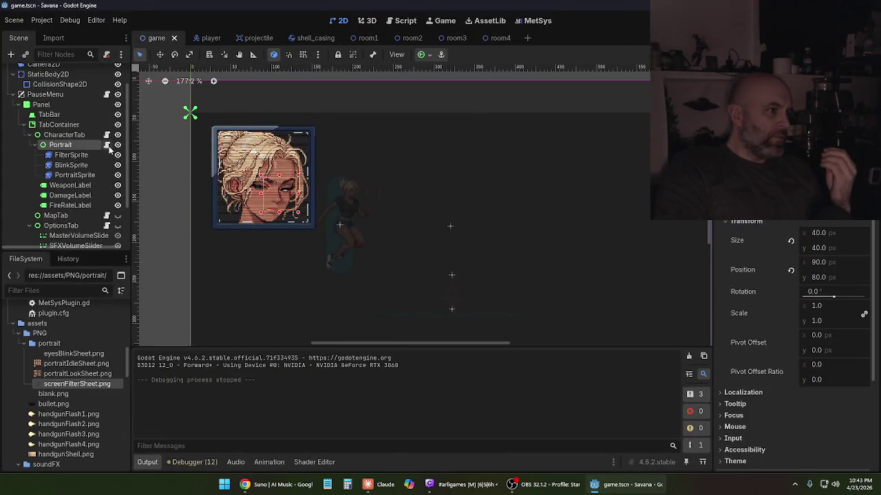
{"action": "left_click", "coordinate": [106, 144]}
{"action": "scroll", "coordinate": [418, 202], "scroll_direction": "down", "scroll_amount": 3}
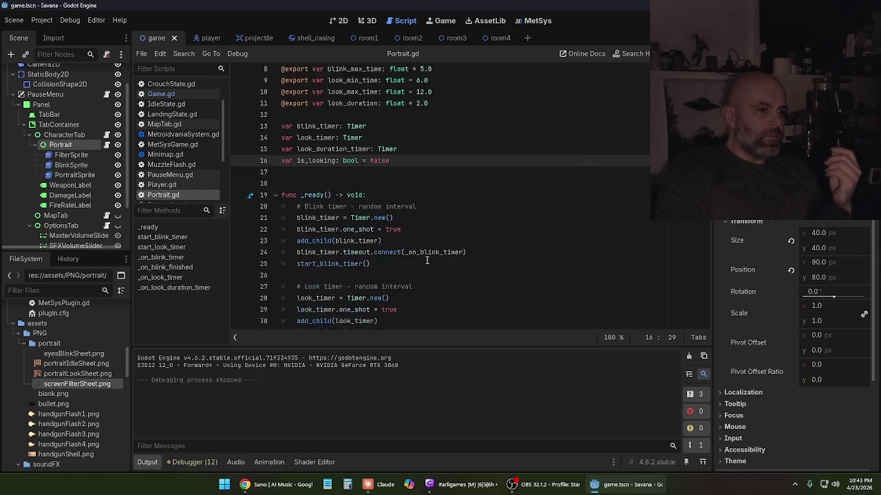
{"action": "left_click", "coordinate": [431, 176]}
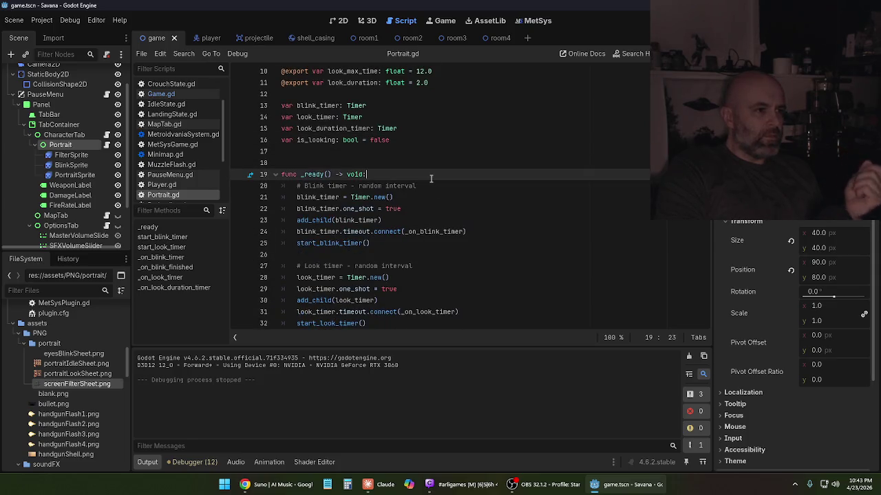
{"action": "key", "text": "Return"}
{"action": "key", "text": "ctrl+v"}
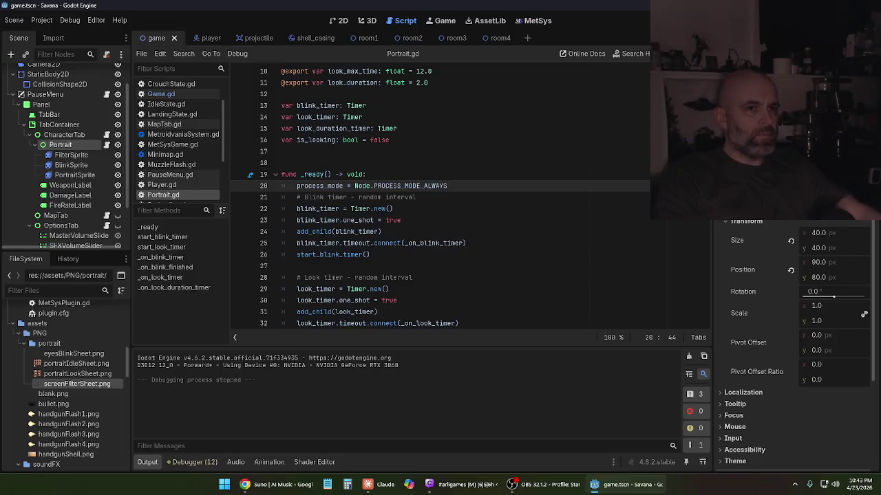
- Test-run the game, open the pause menu to check the portrait, then stop it
{"action": "key", "text": "F5"}
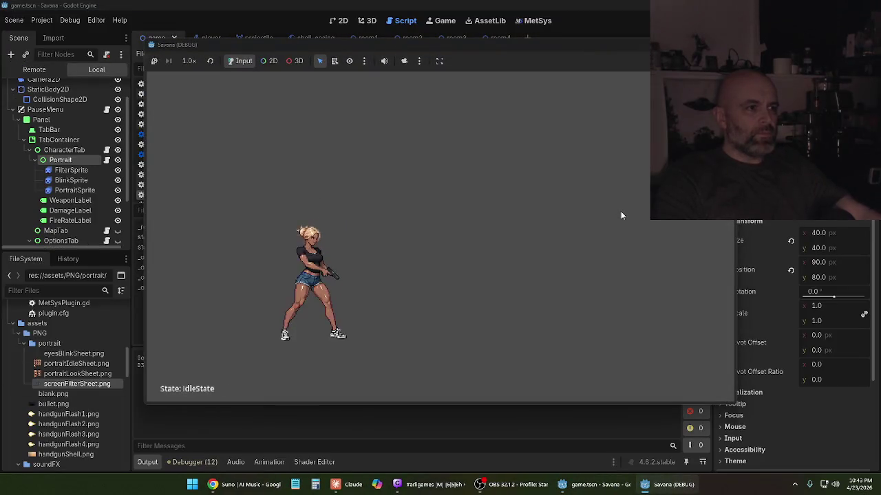
{"action": "key", "text": "Escape"}
{"action": "key", "text": "Escape"}
{"action": "key", "text": "Escape"}
{"action": "key", "text": "Escape"}
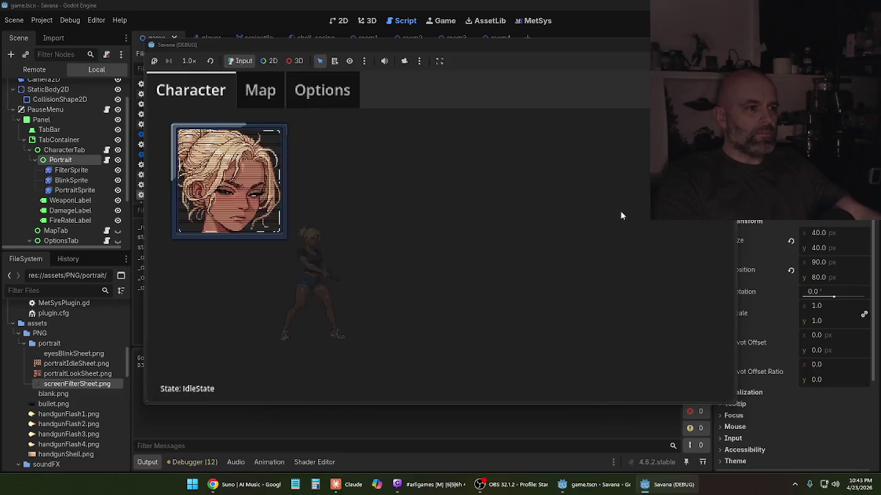
{"action": "key", "text": "F8"}
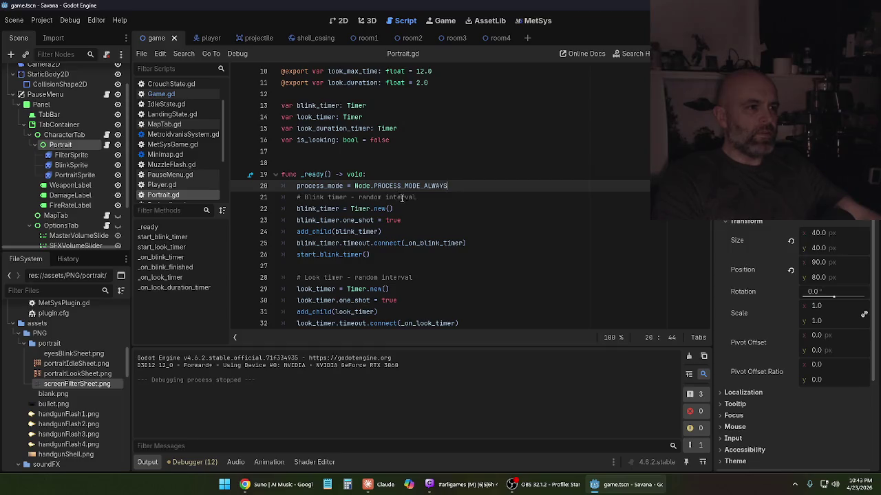
- Review the new process_mode line, then switch to the Claude chat
{"action": "left_click", "coordinate": [422, 209]}
{"action": "mouse_move", "coordinate": [407, 186]}
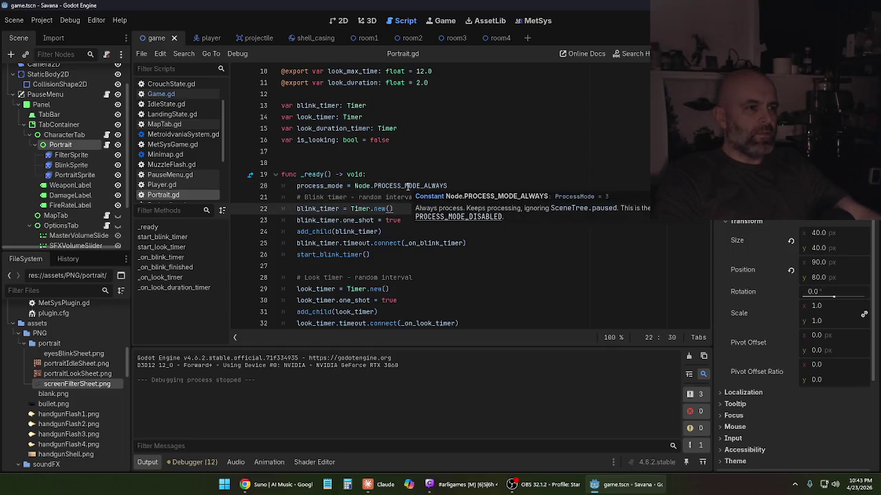
{"action": "left_click", "coordinate": [442, 178]}
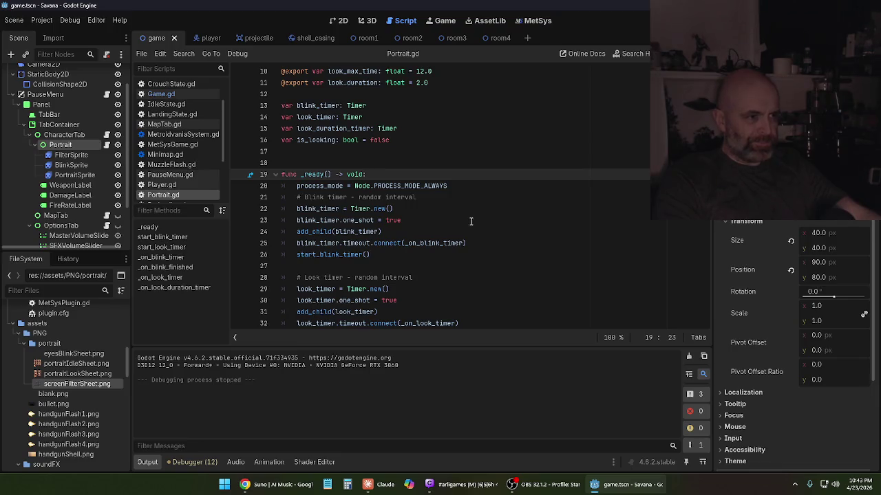
{"action": "left_click", "coordinate": [467, 189]}
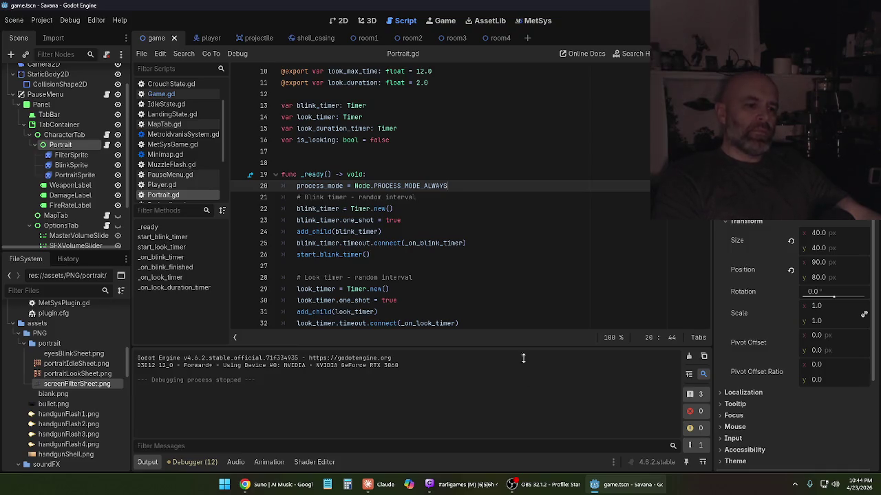
{"action": "left_click", "coordinate": [383, 487]}
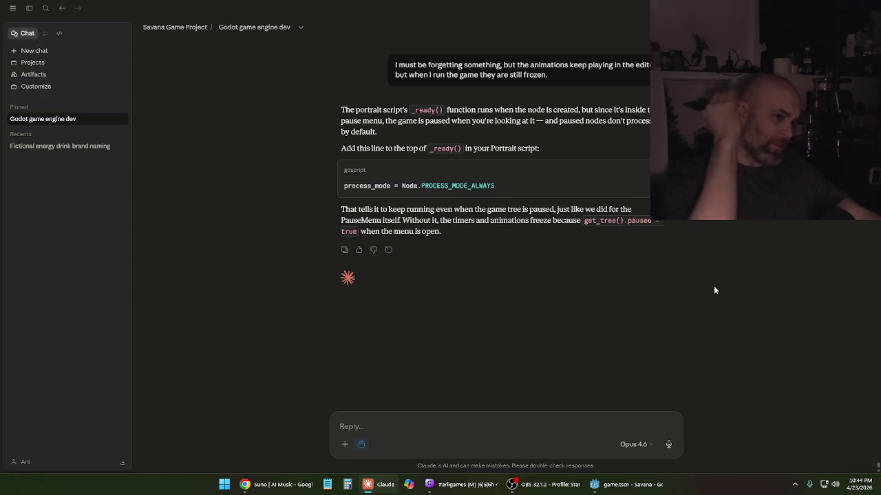
- Tell Claude the portrait is still frozen and review its suggested sprite process-mode code
{"action": "type", "text": "That makes sense"}
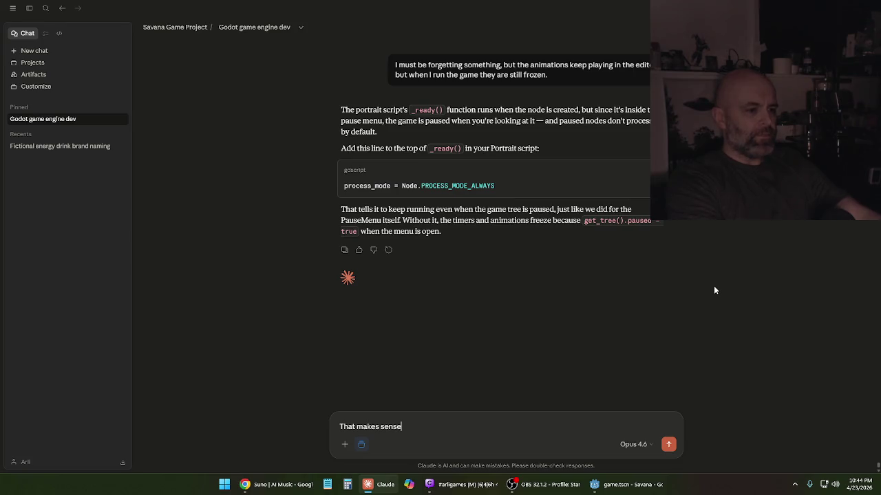
{"action": "type", "text": ", but I"}
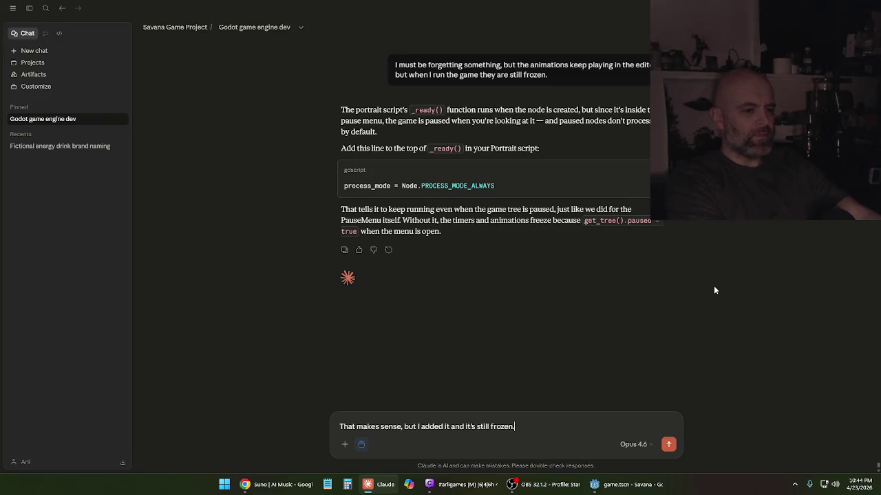
{"action": "key", "text": "Return"}
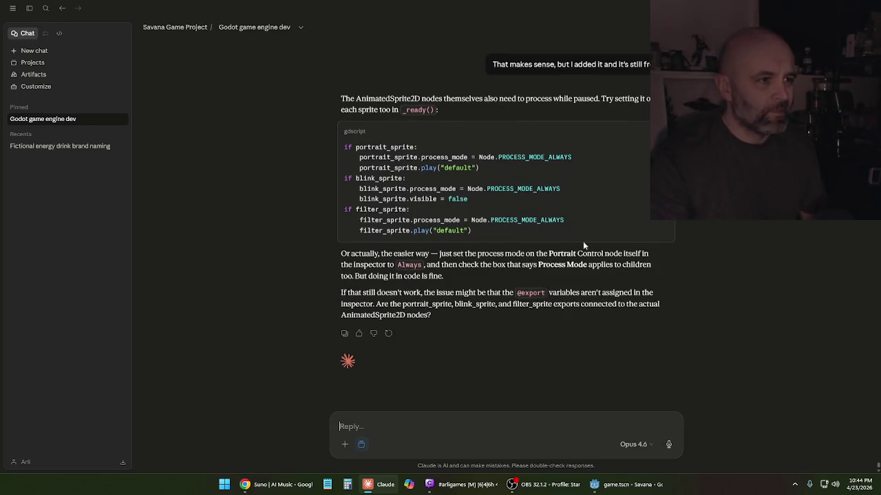
{"action": "scroll", "coordinate": [433, 193], "scroll_direction": "up", "scroll_amount": 1}
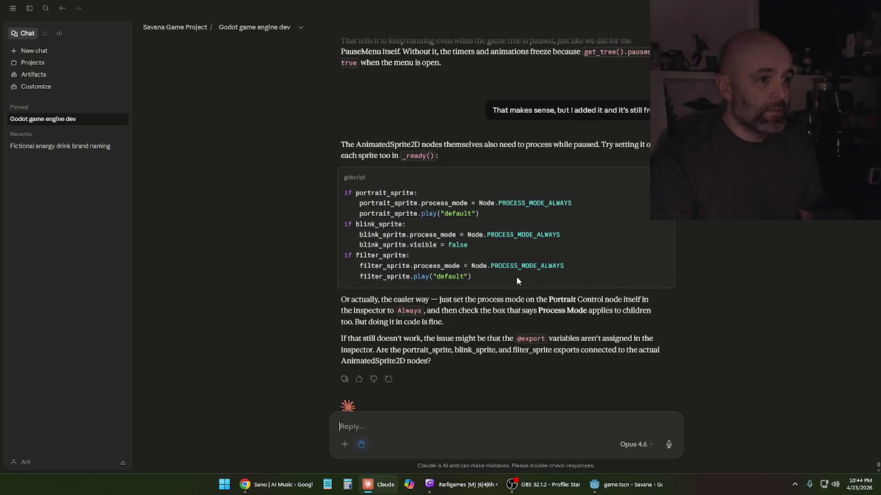
{"action": "left_click_drag", "start_coordinate": [483, 277], "coordinate": [344, 193]}
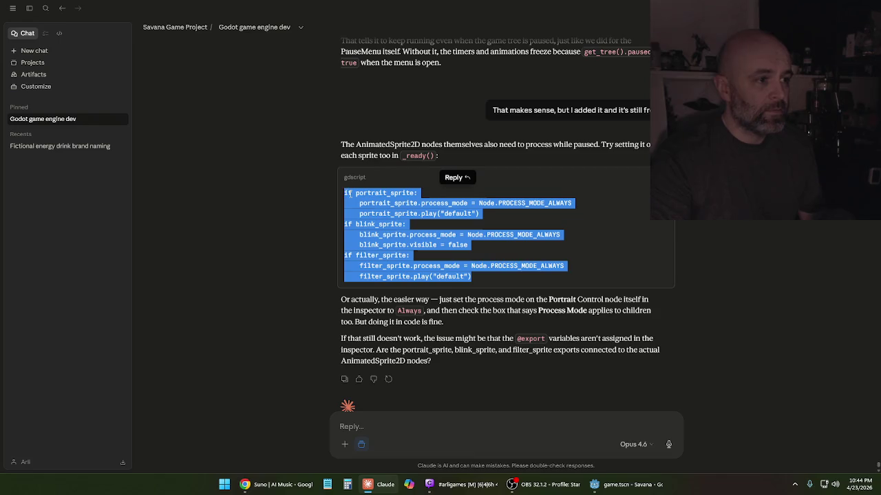
{"action": "left_click", "coordinate": [404, 235]}
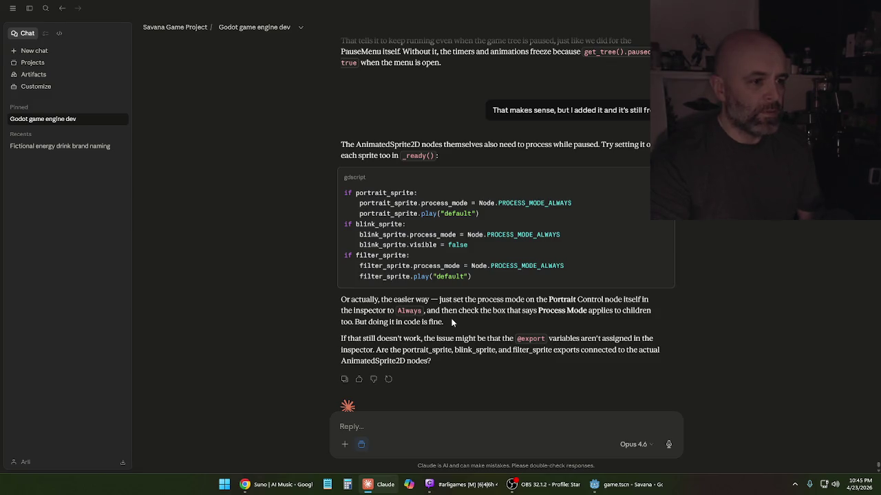
{"action": "left_click", "coordinate": [621, 488]}
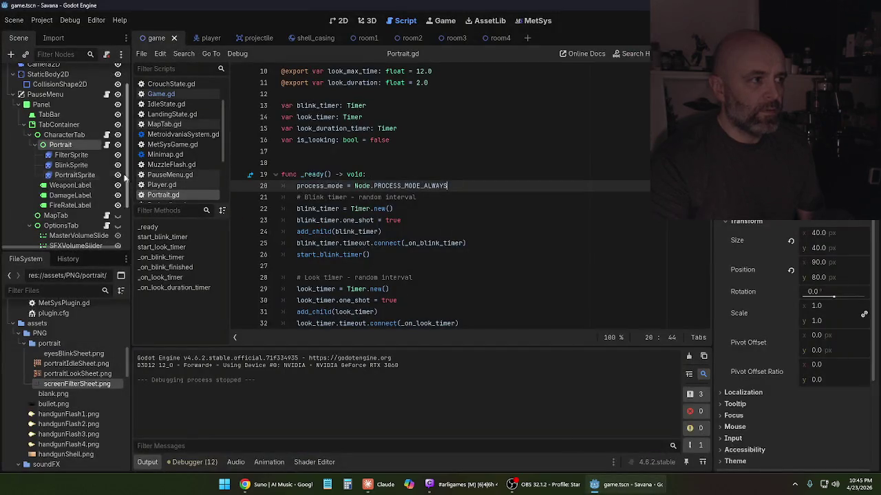
- Select the Portrait node and collapse its Layout section in the Inspector
{"action": "left_click", "coordinate": [71, 154]}
{"action": "left_click", "coordinate": [60, 145]}
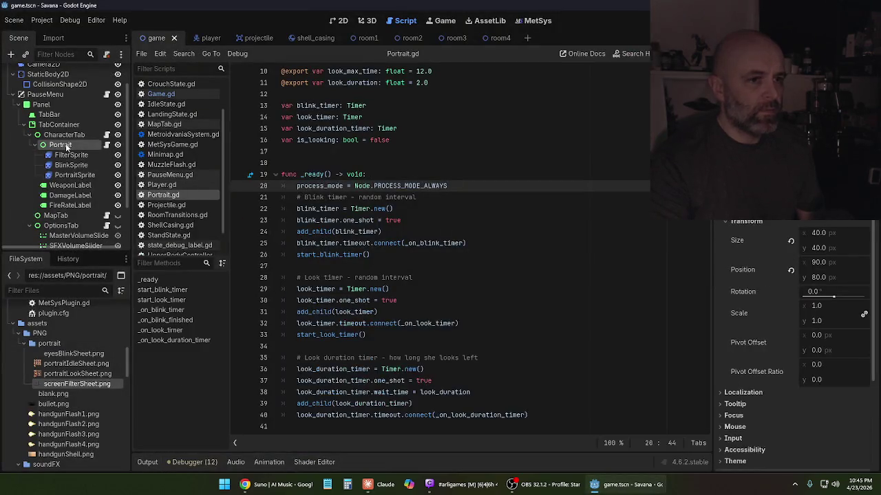
{"action": "scroll", "coordinate": [757, 310], "scroll_direction": "up", "scroll_amount": 3}
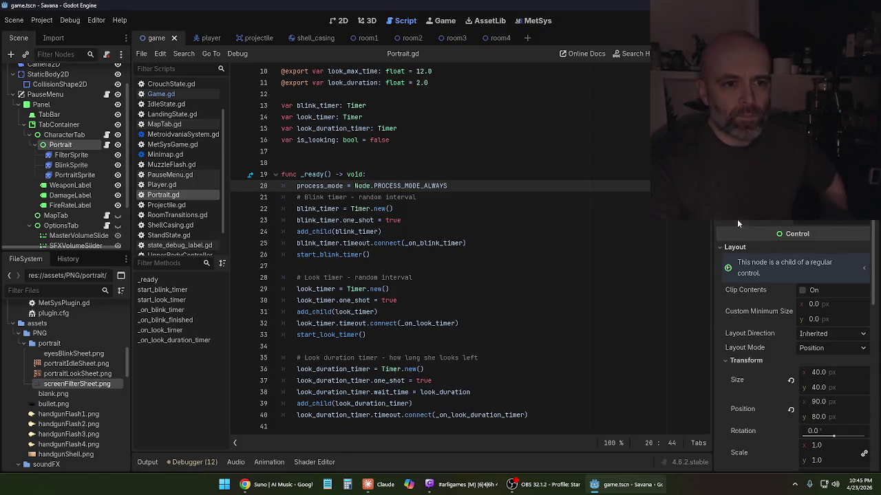
{"action": "left_click", "coordinate": [728, 247]}
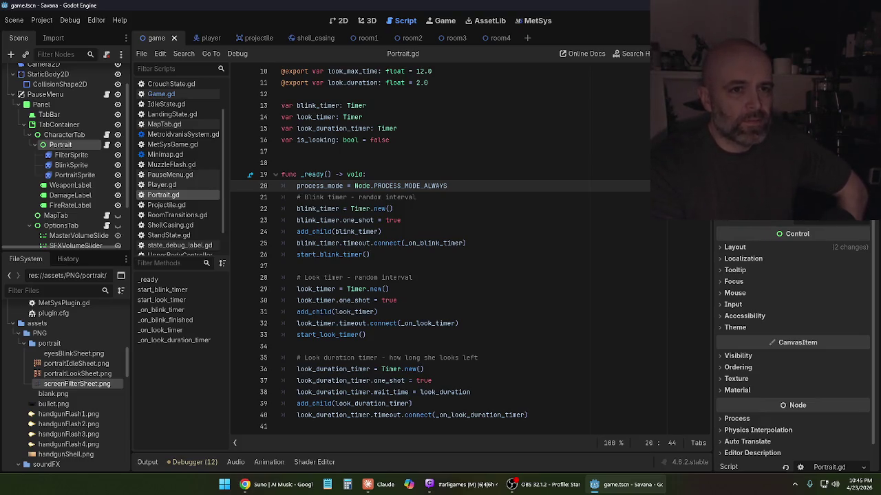
- Assign PortraitSprite, BlinkSprite and FilterSprite to Portrait's sprite exports, then run the game
{"action": "left_click", "coordinate": [819, 172]}
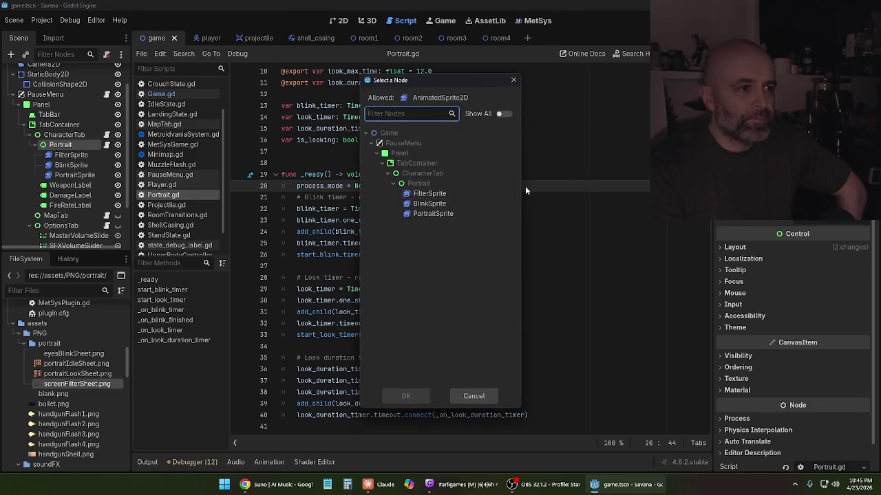
{"action": "left_click", "coordinate": [433, 213]}
{"action": "left_click", "coordinate": [406, 395]}
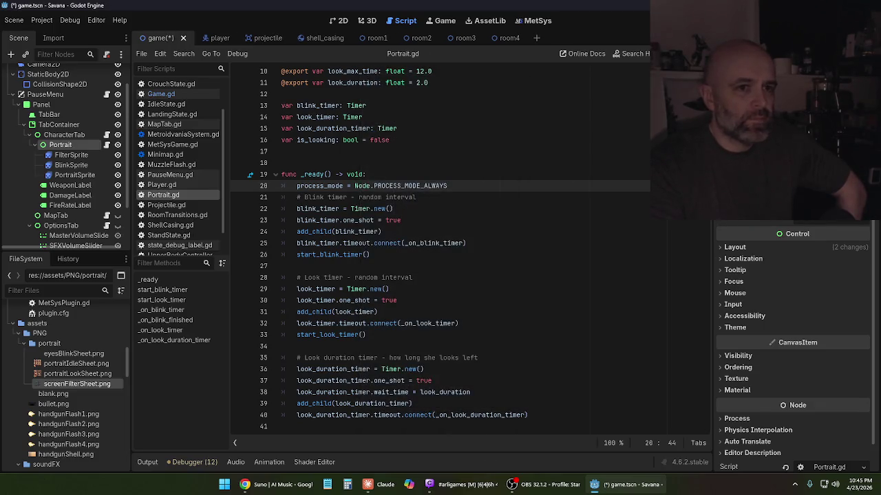
{"action": "left_click", "coordinate": [819, 172]}
{"action": "left_click", "coordinate": [441, 204]}
{"action": "left_click", "coordinate": [413, 387]}
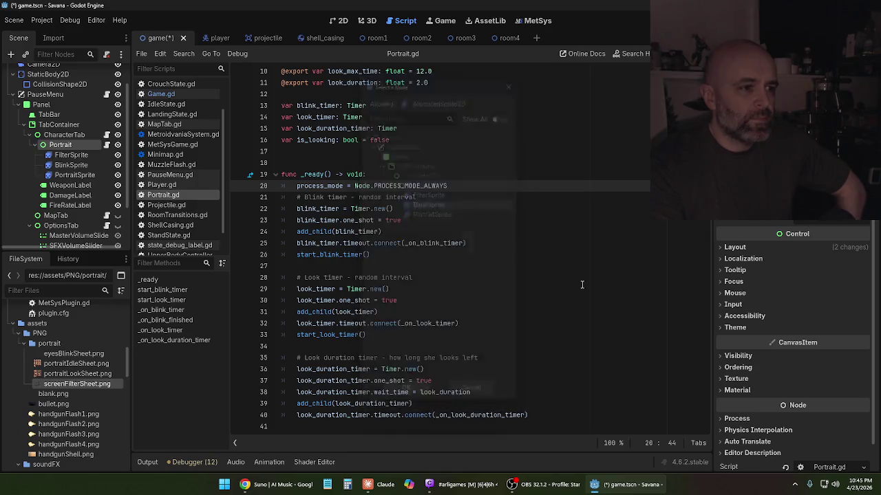
{"action": "left_click", "coordinate": [818, 172]}
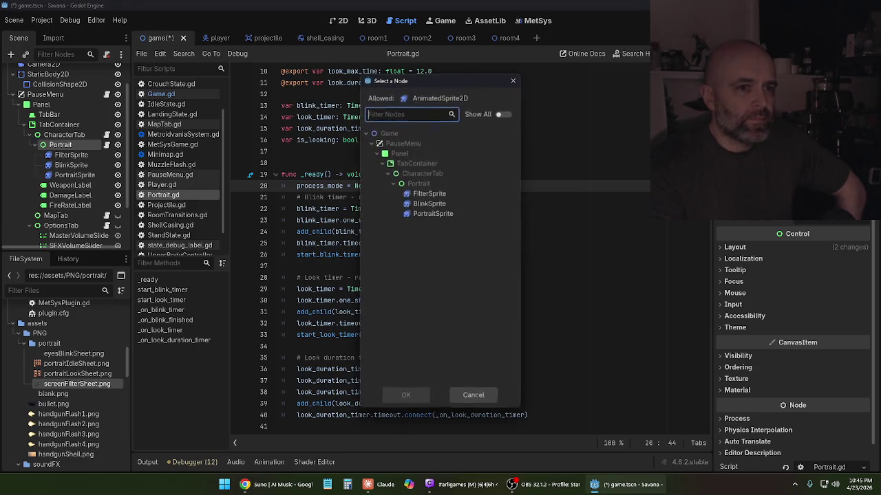
{"action": "left_click", "coordinate": [430, 193]}
{"action": "left_click", "coordinate": [405, 395]}
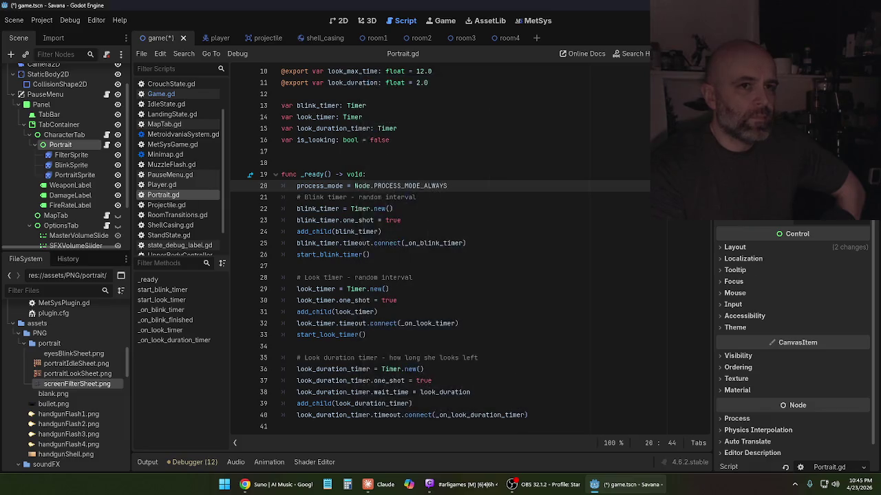
{"action": "key", "text": "F5"}
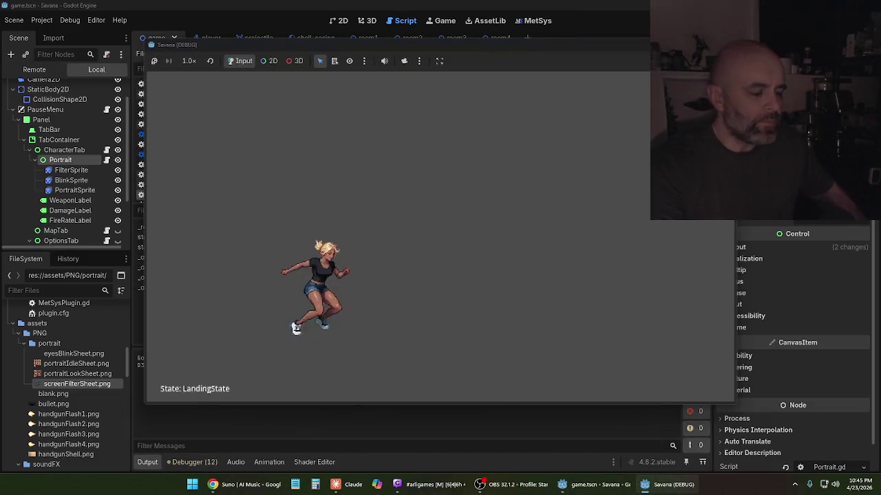
- Check the pause-menu portrait, stop the game, and comment out line 20's process_mode, saving
{"action": "key", "text": "Escape"}
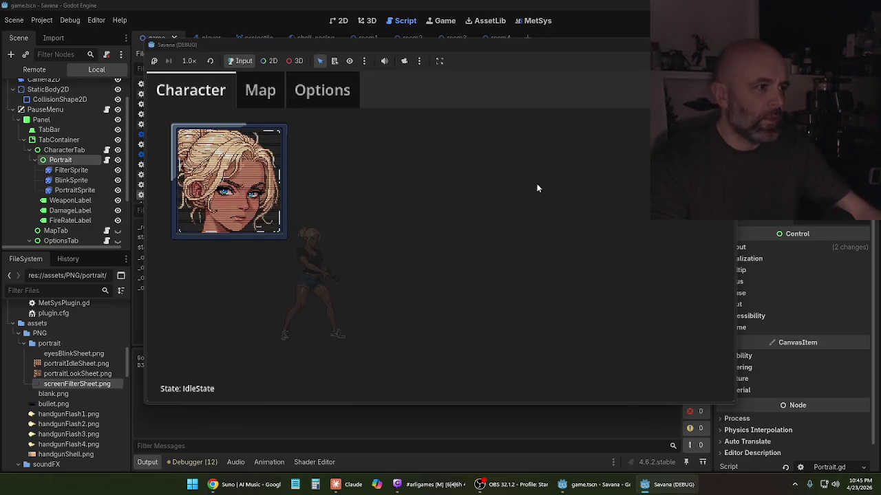
{"action": "key", "text": "F8"}
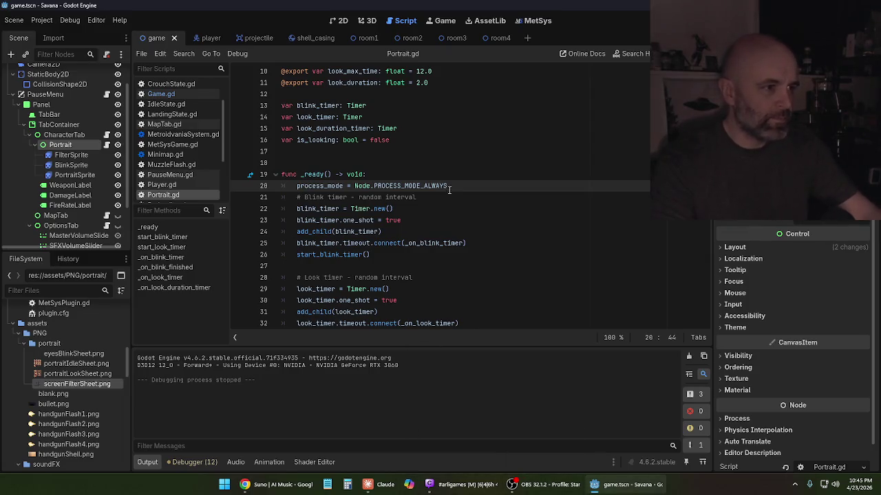
{"action": "left_click", "coordinate": [295, 185]}
{"action": "type", "text": "#"}
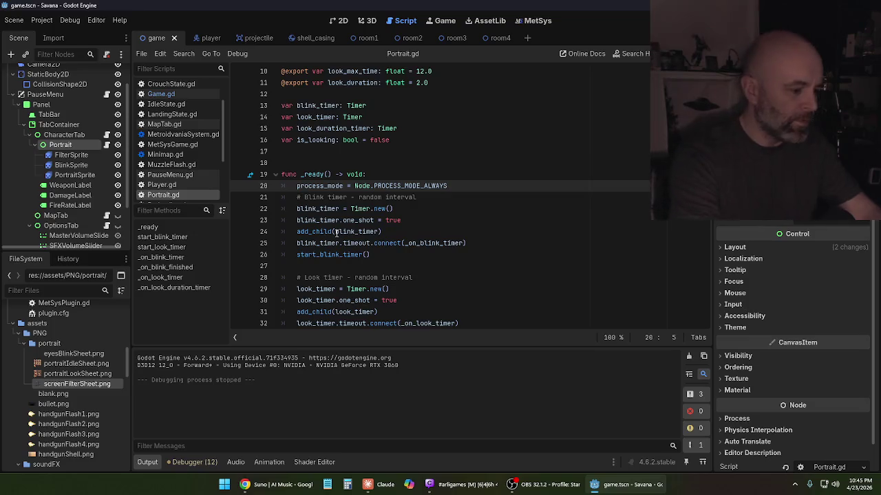
{"action": "key", "text": "ctrl+s"}
- Run the game, open and close the pause menu, then stop it
{"action": "key", "text": "F5"}
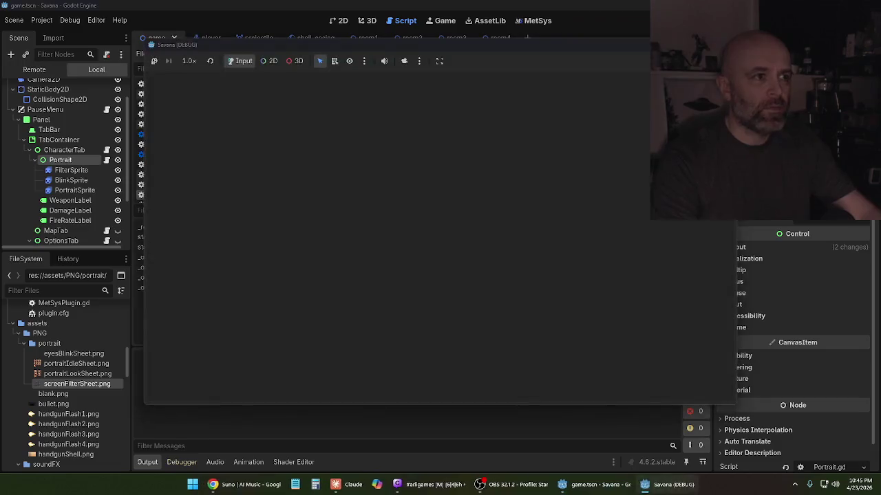
{"action": "key", "text": "Escape"}
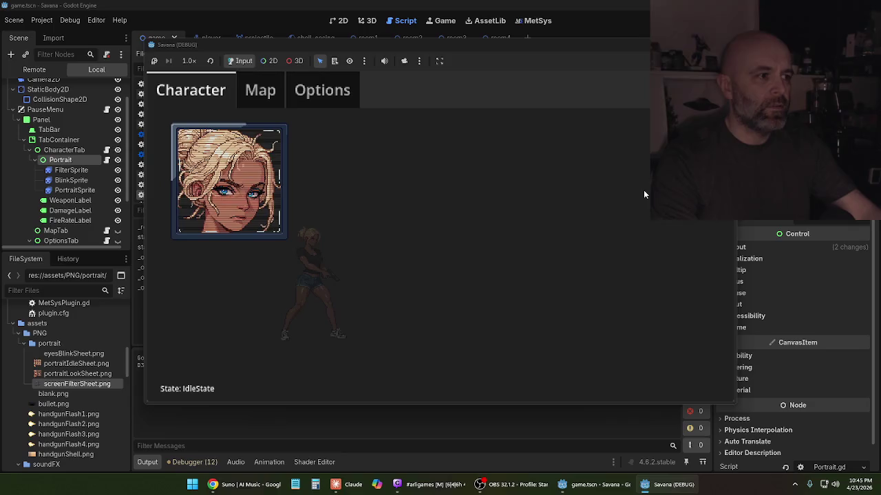
{"action": "key", "text": "Escape"}
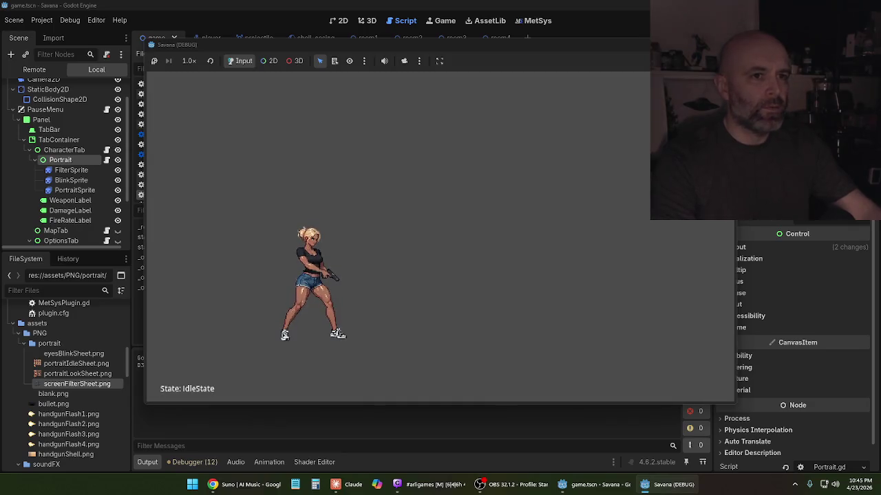
{"action": "key", "text": "F8"}
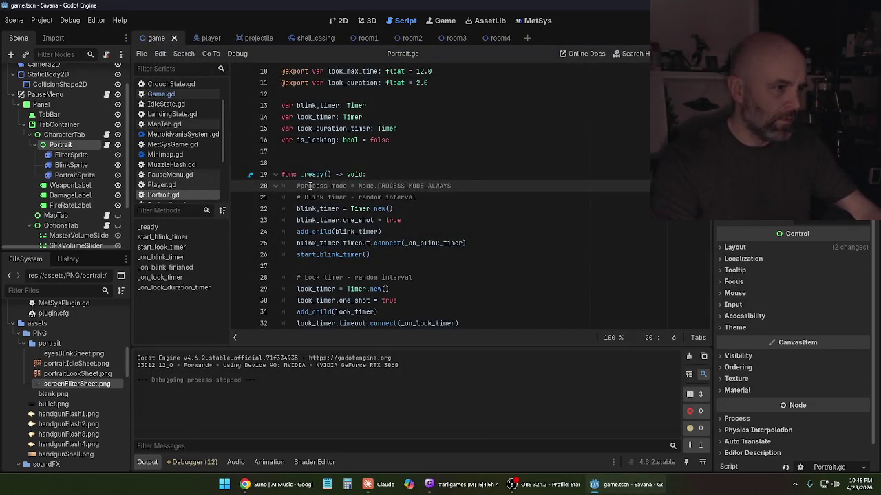
- Delete the commented-out process_mode line 20 from Portrait.gd and save the script
{"action": "left_click_drag", "start_coordinate": [451, 185], "coordinate": [275, 181]}
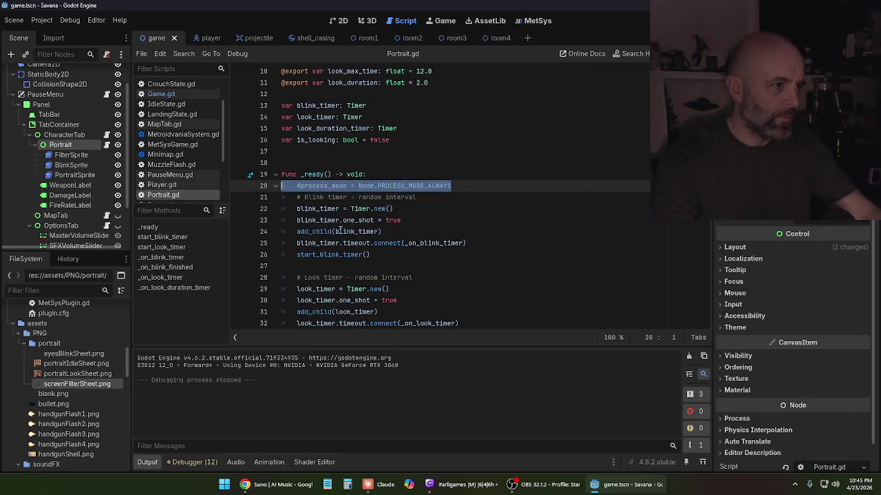
{"action": "key", "text": "BackSpace"}
{"action": "key", "text": "BackSpace"}
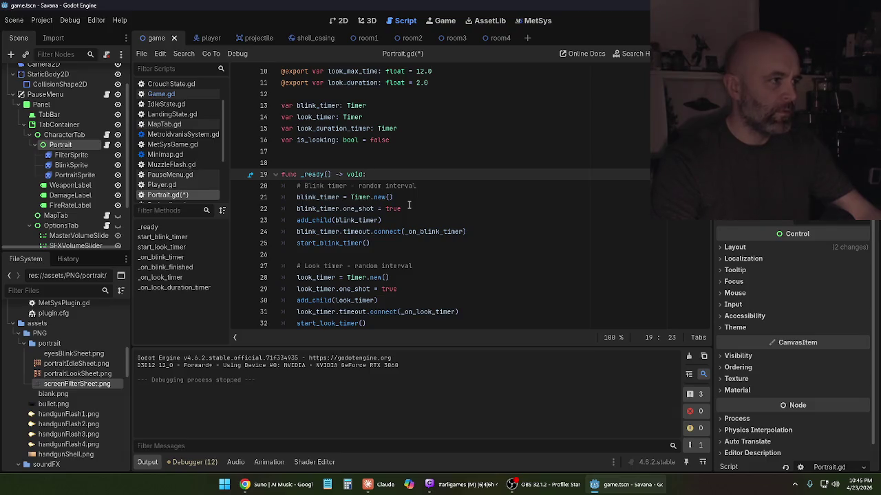
{"action": "key", "text": "ctrl+s"}
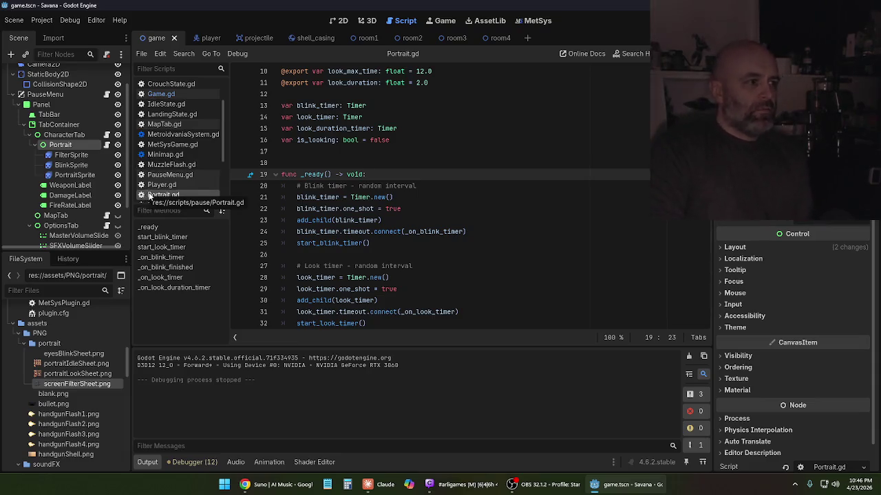
{"action": "mouse_move", "coordinate": [385, 490]}
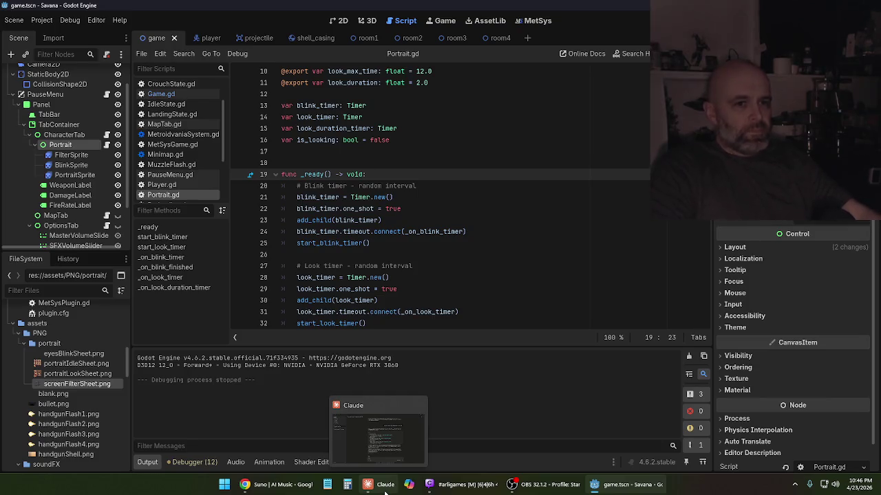
- Draft a Claude reply beginning 'As soon as I saw the inspector, I realized I didn't assign' about the unassigned sprites
{"action": "left_click", "coordinate": [385, 491]}
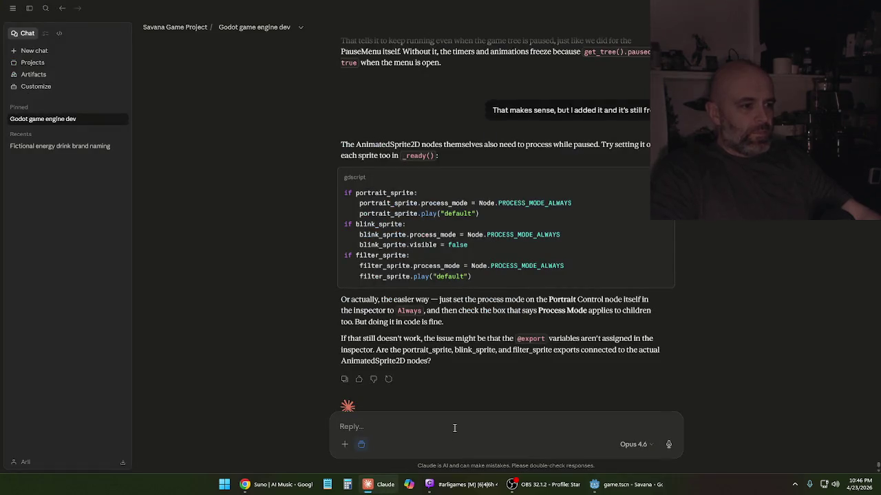
{"action": "scroll", "coordinate": [497, 374], "scroll_direction": "down", "scroll_amount": 1}
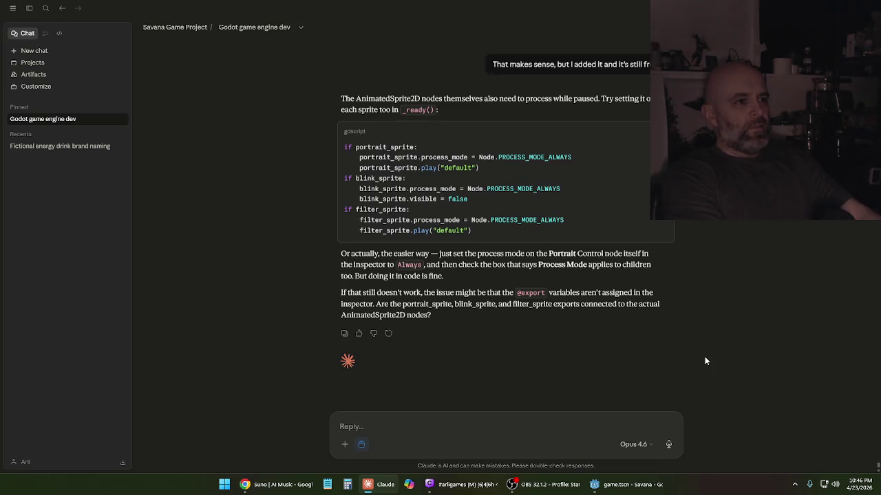
{"action": "type", "text": "As soon"}
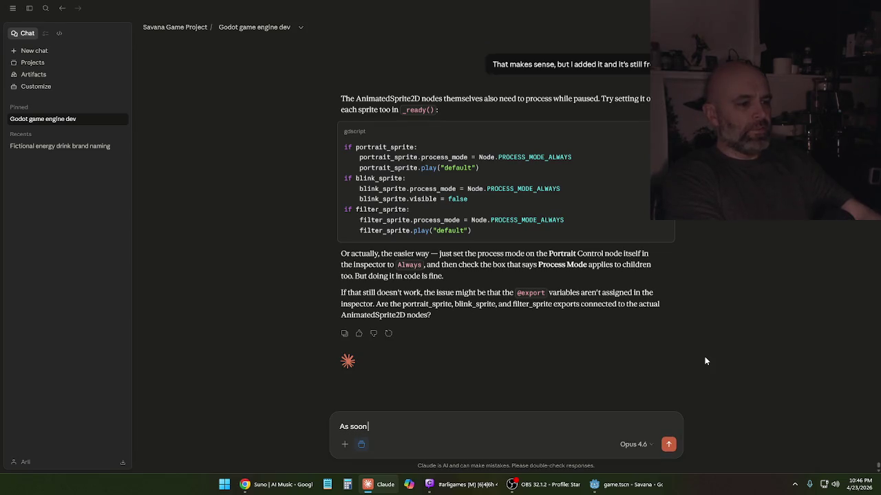
{"action": "type", "text": " as I sa"}
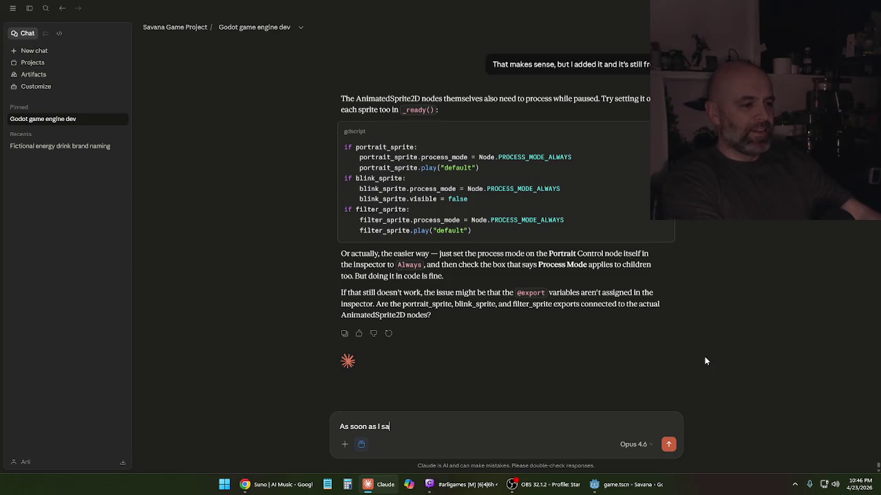
{"action": "type", "text": "w the inspector, I realized I didn't assign"}
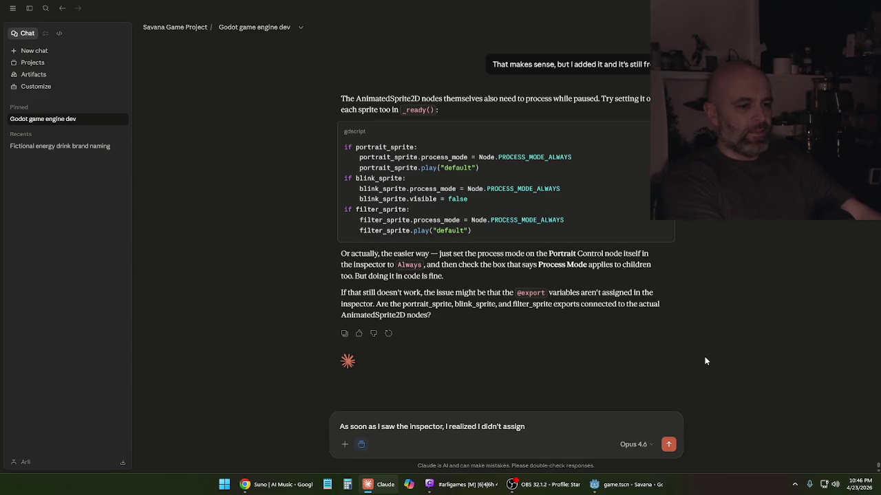
{"action": "type", "text": "that"}
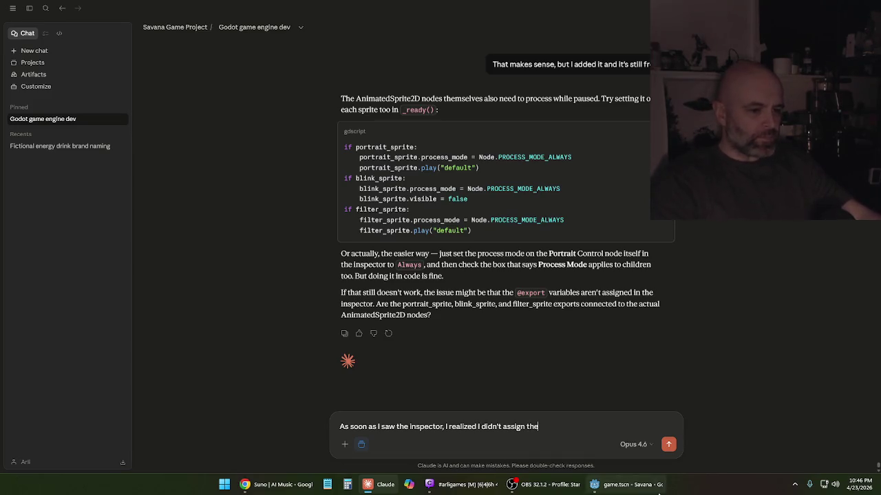
{"action": "left_click", "coordinate": [651, 493]}
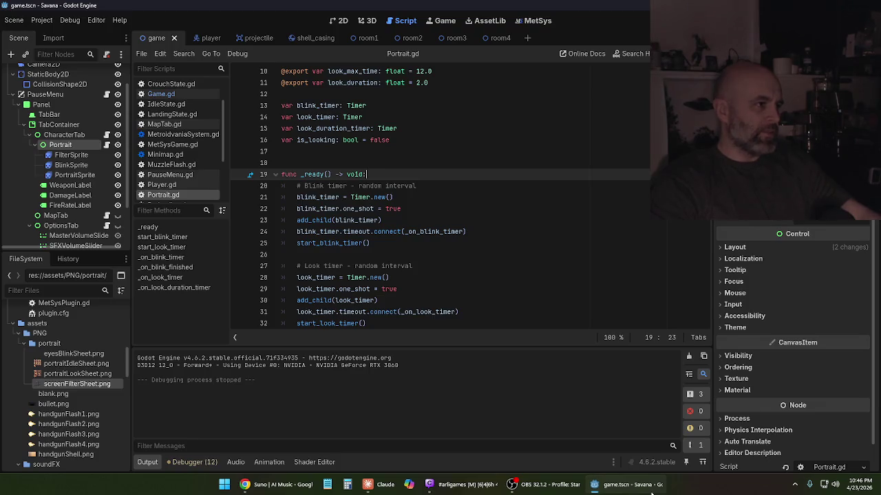
{"action": "left_click", "coordinate": [651, 494]}
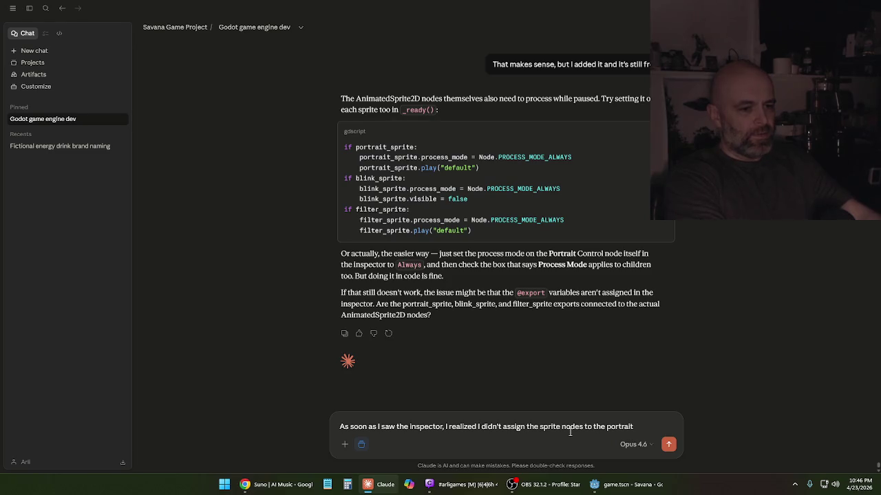
{"action": "key", "text": "BackSpace"}
{"action": "key", "text": "BackSpace"}
{"action": "key", "text": "BackSpace"}
{"action": "type", "text": "rait"}
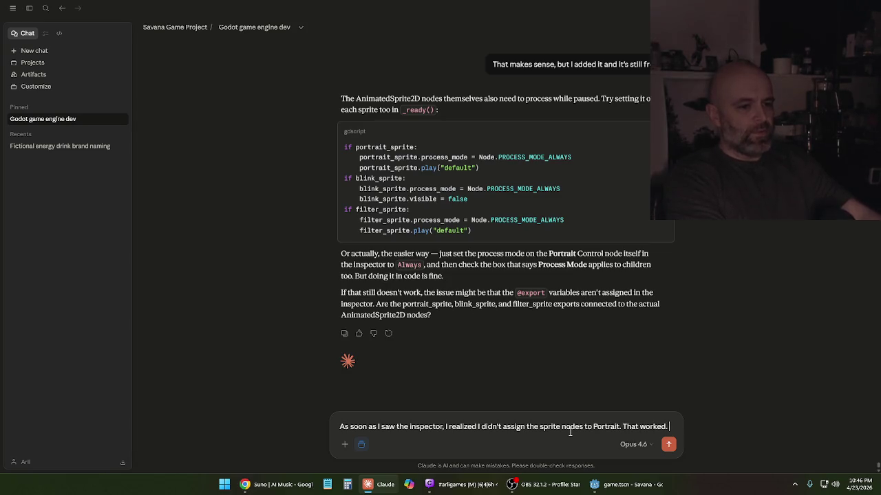
{"action": "type", "text": "dn't even need the"}
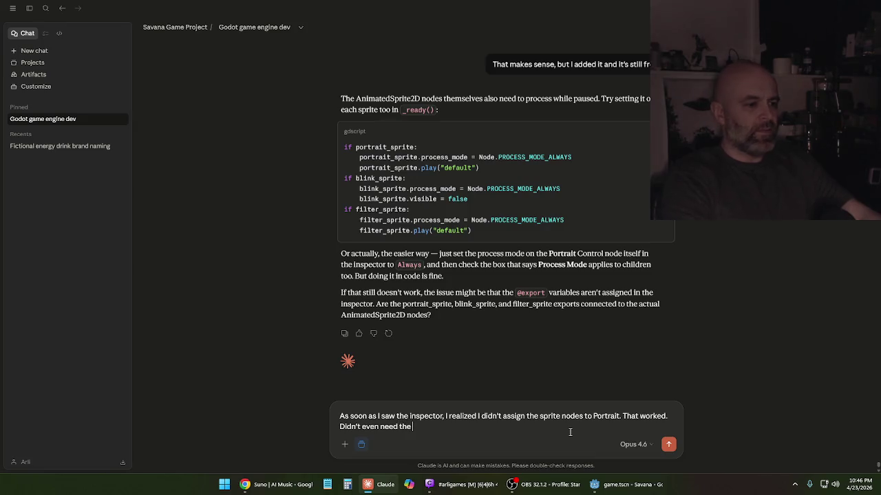
- Finish the message saying it works without process_mode, send it, and rerun the game
{"action": "scroll", "coordinate": [615, 325], "scroll_direction": "up", "scroll_amount": 3}
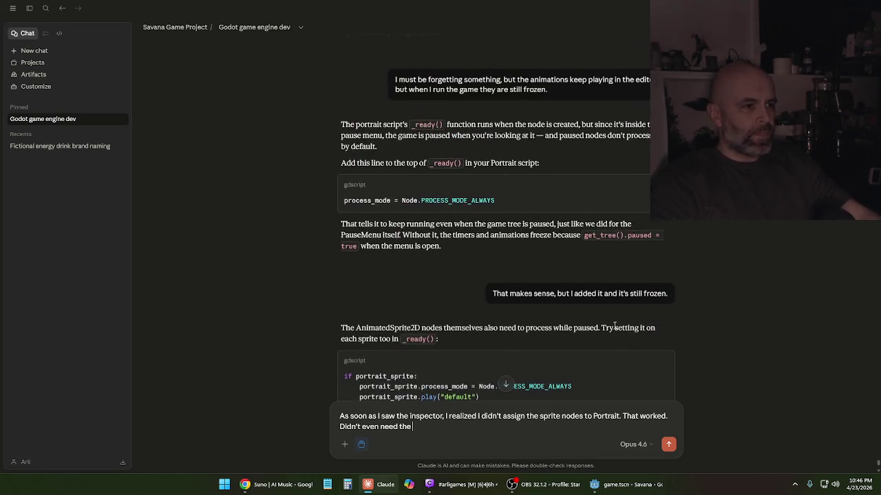
{"action": "scroll", "coordinate": [614, 325], "scroll_direction": "down", "scroll_amount": 3}
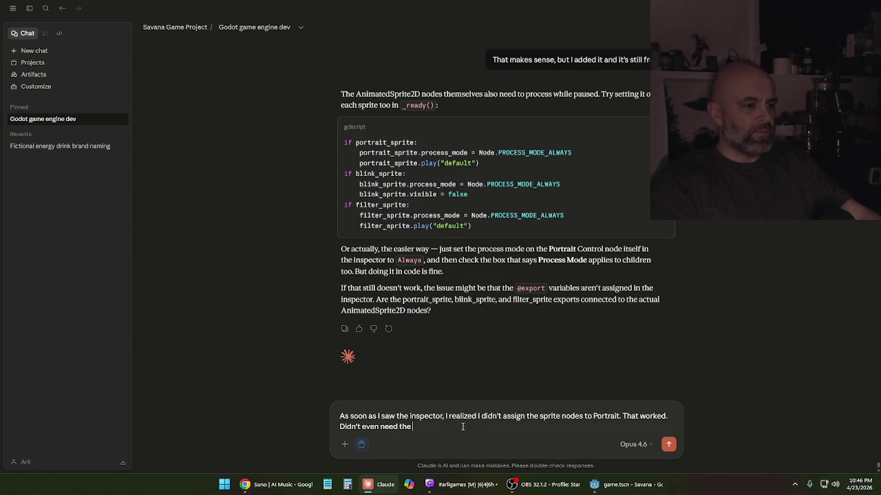
{"action": "scroll", "coordinate": [577, 197], "scroll_direction": "up", "scroll_amount": 3}
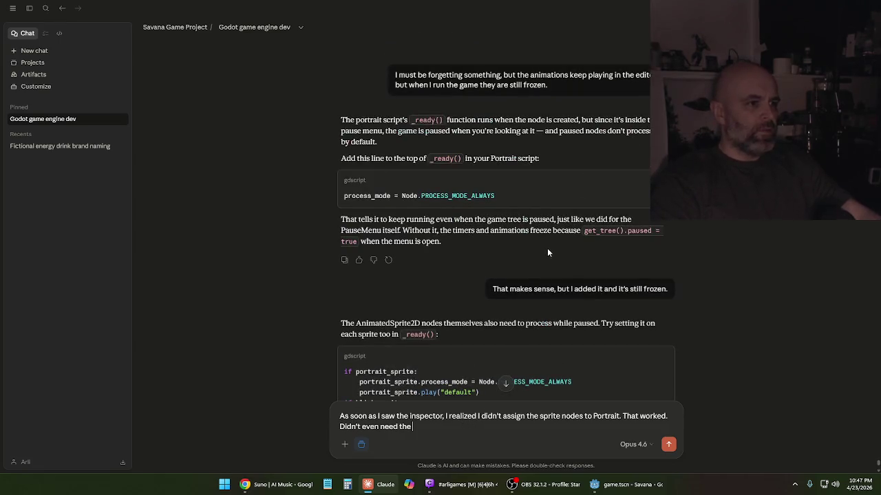
{"action": "scroll", "coordinate": [547, 249], "scroll_direction": "down", "scroll_amount": 3}
{"action": "type", "text": "pr"}
{"action": "key", "text": "ctrl+BackSpace"}
{"action": "key", "text": "ctrl+BackSpace"}
{"action": "key", "text": "ctrl+BackSpace"}
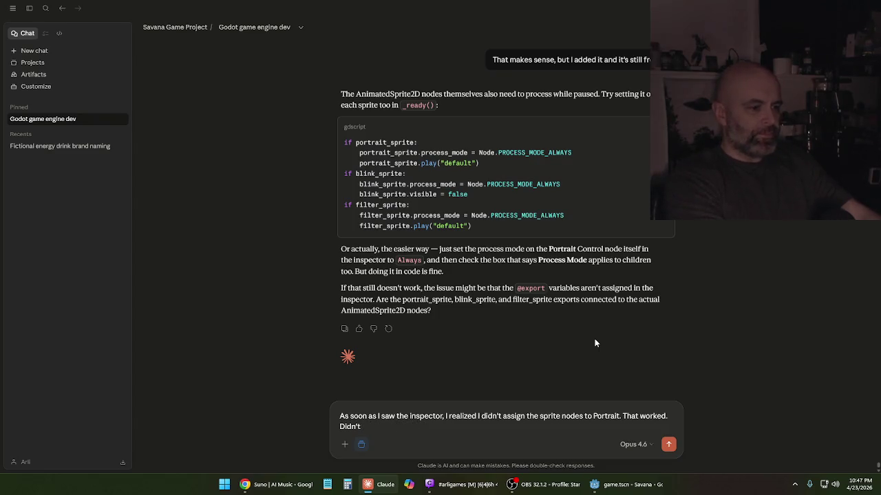
{"action": "type", "text": "Works without the process_mo"}
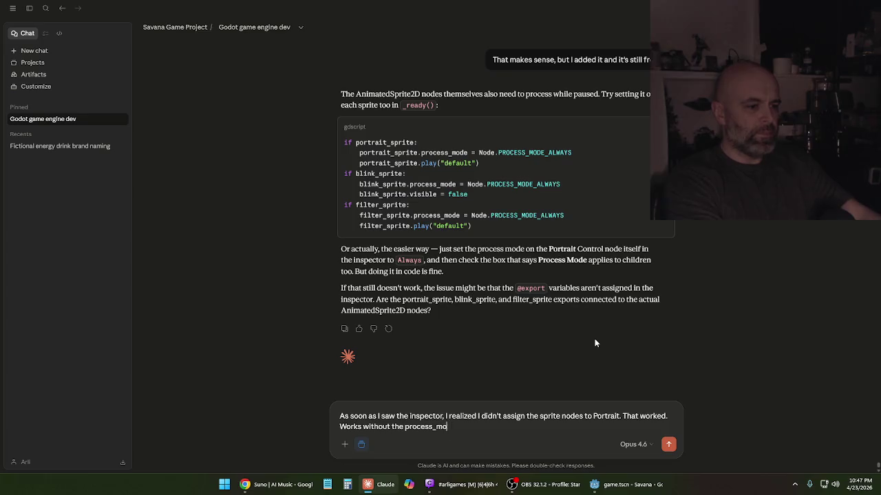
{"action": "type", "text": "dition also."}
{"action": "key", "text": "Return"}
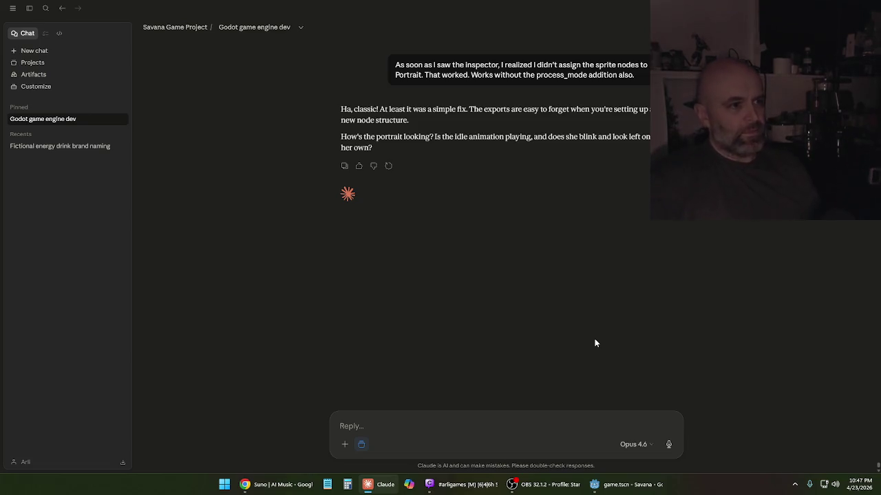
{"action": "left_click", "coordinate": [640, 490]}
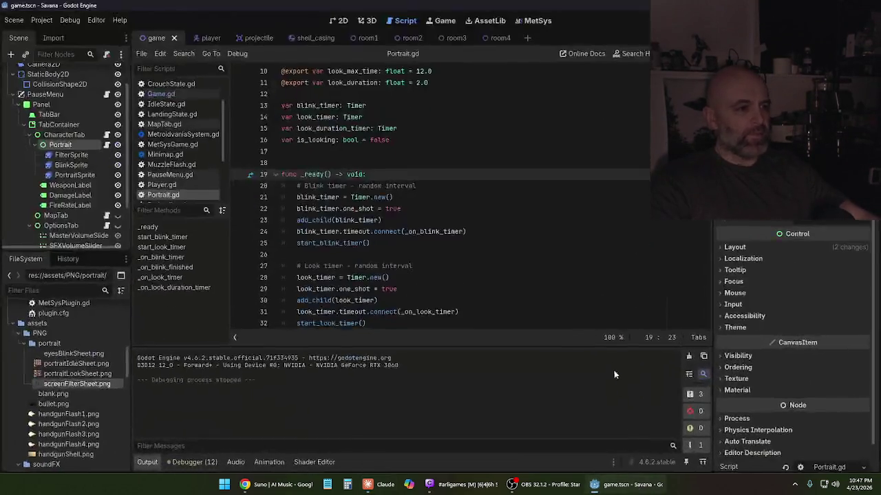
{"action": "key", "text": "F5"}
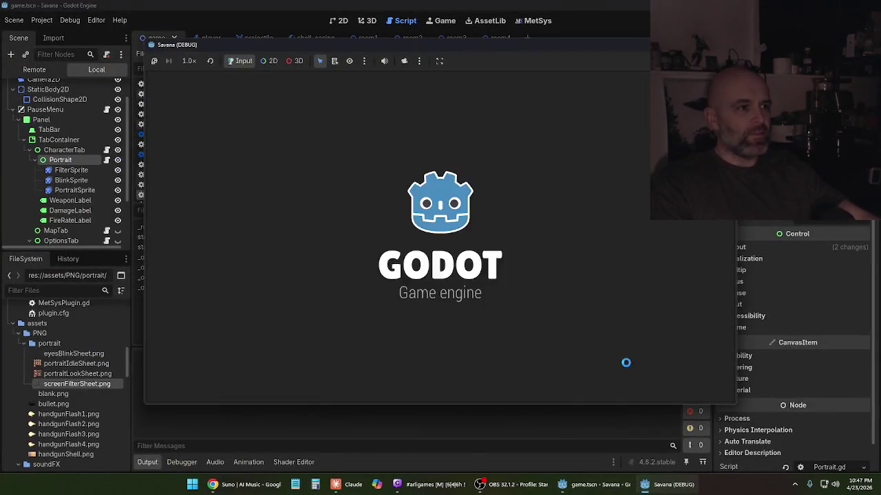
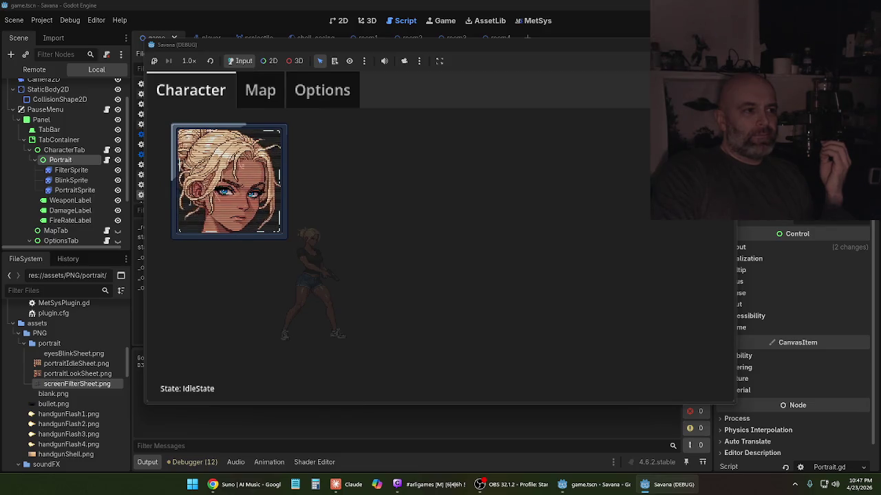
- Stop the game, set PortraitSprite's animation speed to 2 FPS, and save the scene
{"action": "key", "text": "F8"}
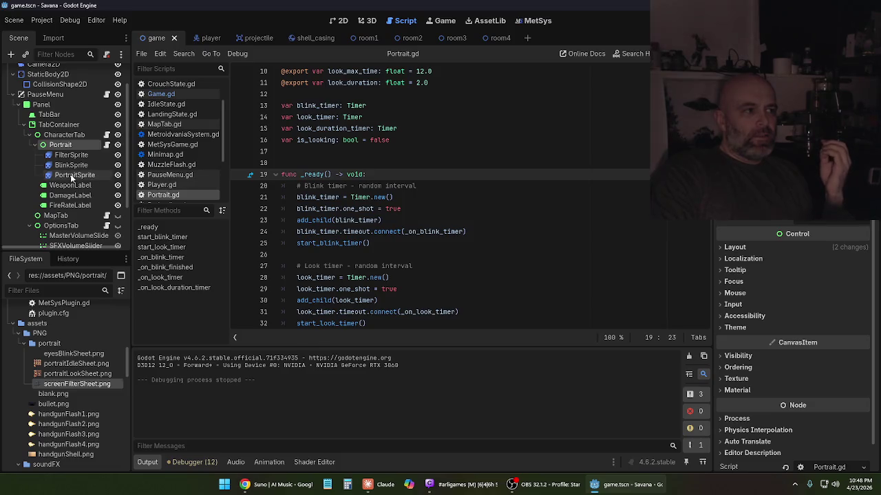
{"action": "left_click", "coordinate": [72, 176]}
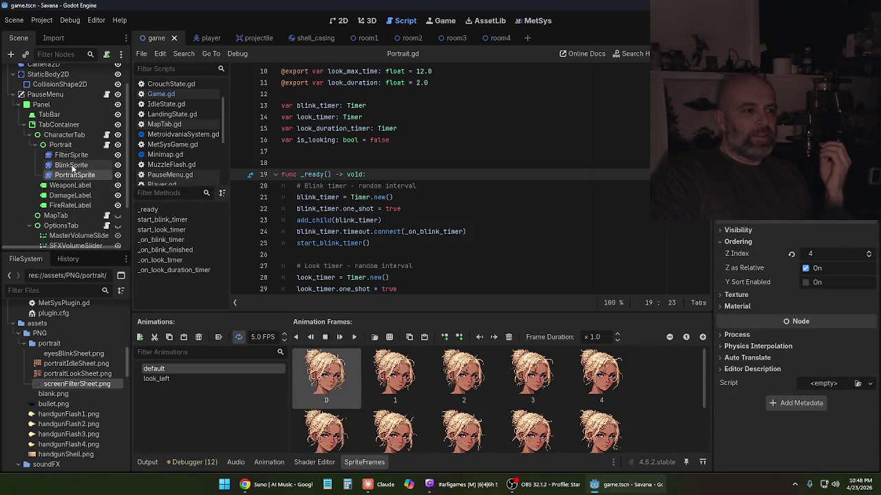
{"action": "scroll", "coordinate": [428, 230], "scroll_direction": "down", "scroll_amount": 3}
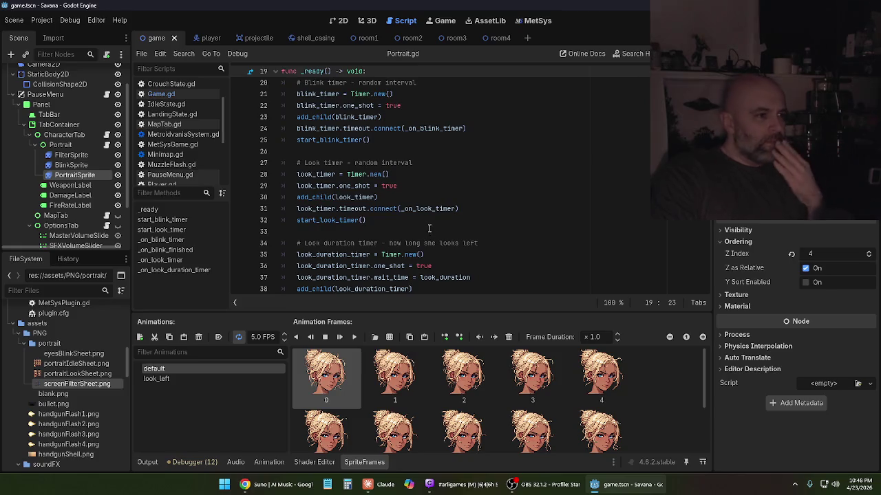
{"action": "scroll", "coordinate": [395, 220], "scroll_direction": "down", "scroll_amount": 2}
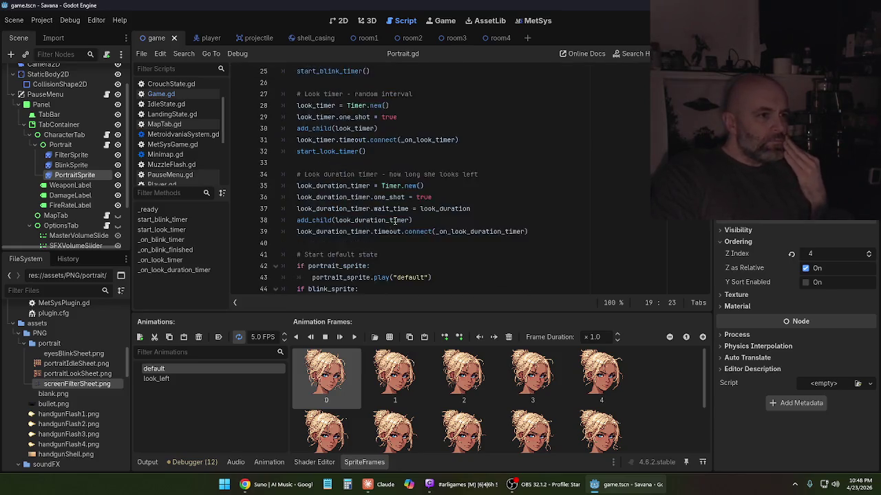
{"action": "scroll", "coordinate": [395, 221], "scroll_direction": "down", "scroll_amount": 1}
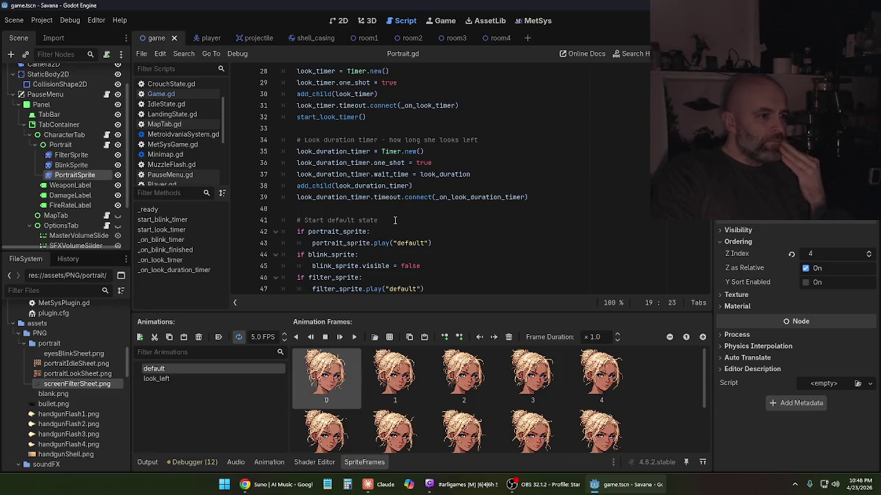
{"action": "left_click", "coordinate": [254, 336]}
{"action": "type", "text": "2"}
{"action": "key", "text": "Return"}
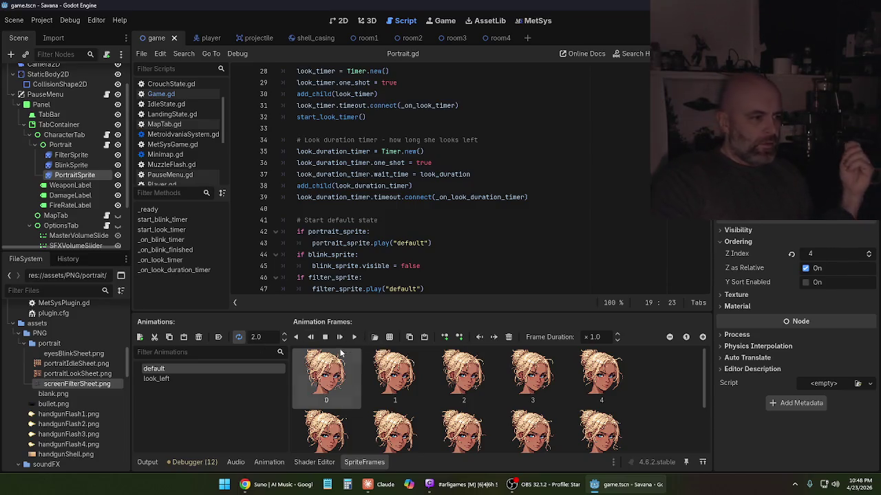
{"action": "left_click", "coordinate": [15, 20]}
{"action": "left_click", "coordinate": [35, 92]}
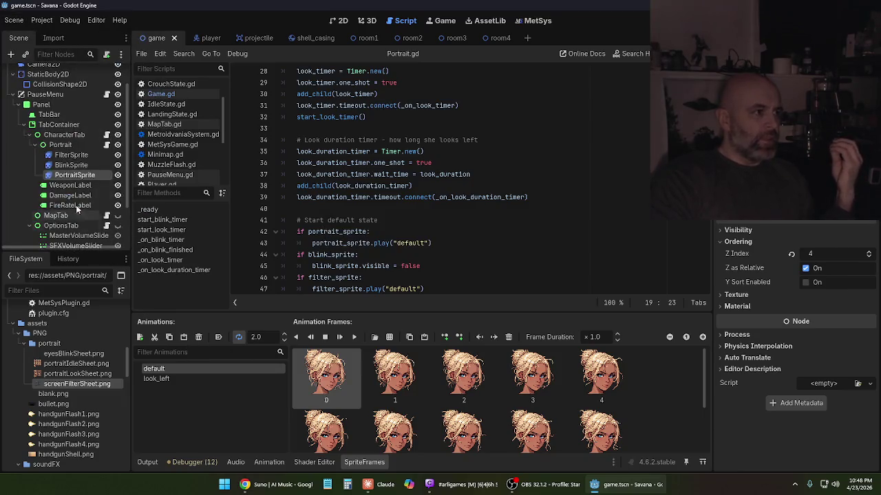
- Set BlinkSprite and FilterSprite animations to 2 FPS, save, and run the game
{"action": "left_click", "coordinate": [71, 165]}
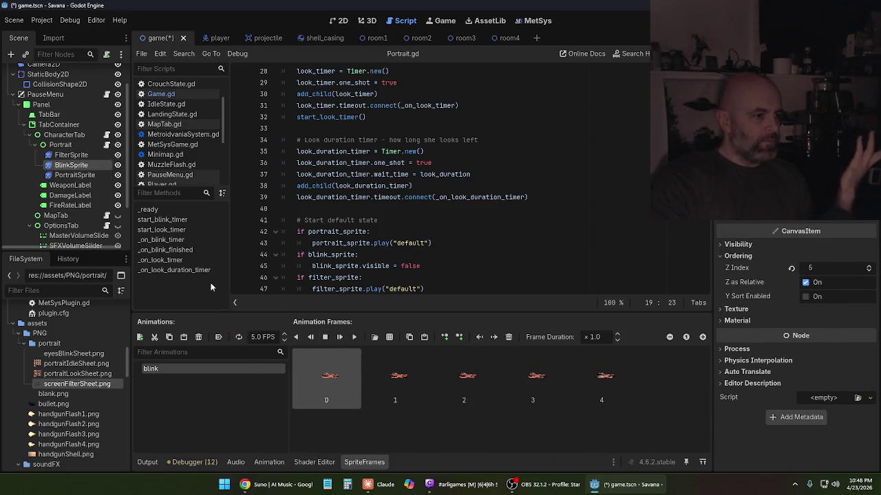
{"action": "left_click", "coordinate": [260, 339]}
{"action": "key", "text": "BackSpace"}
{"action": "type", "text": "2"}
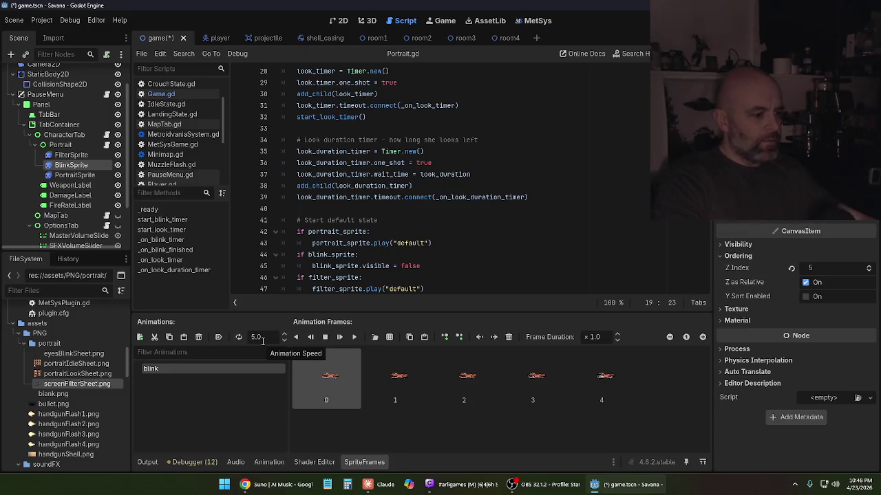
{"action": "left_click", "coordinate": [77, 155]}
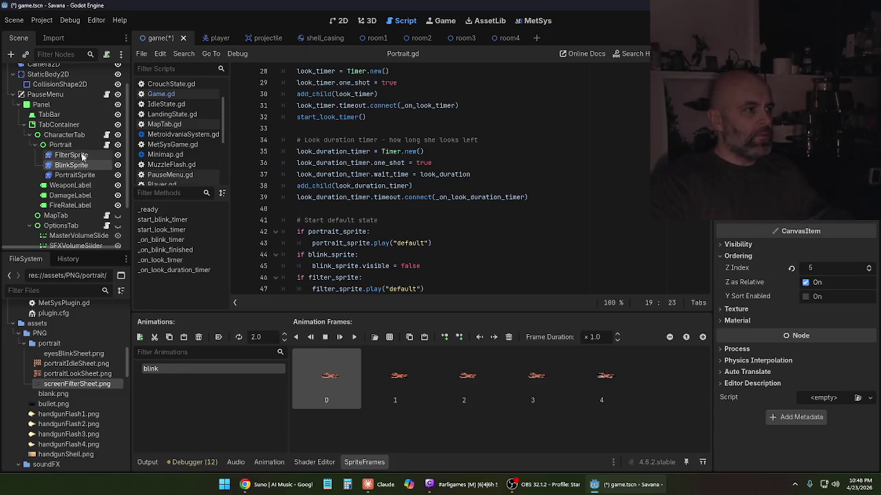
{"action": "left_click", "coordinate": [255, 337]}
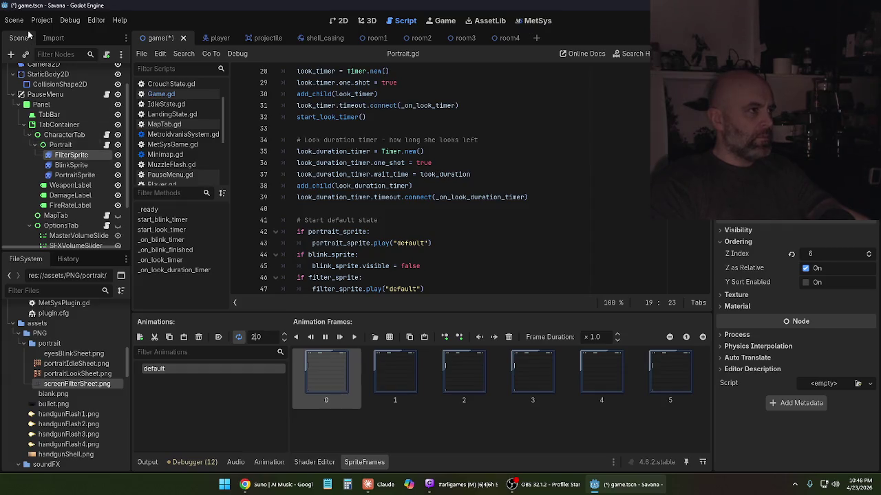
{"action": "key", "text": "ctrl+s"}
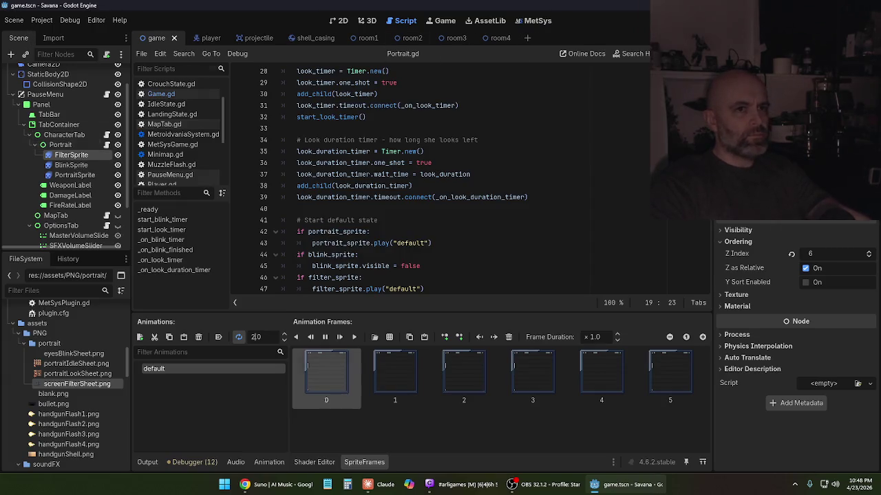
{"action": "key", "text": "F5"}
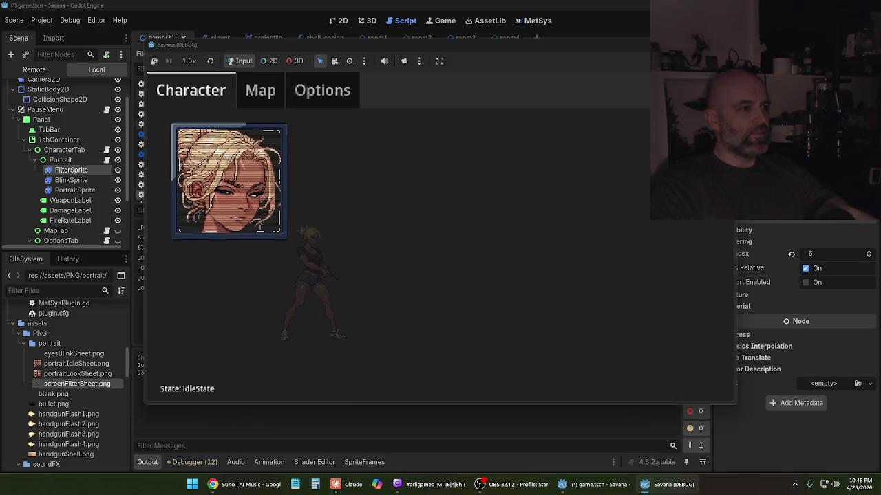
- Stop the running game with F8 to return to the Portrait.gd script
{"action": "key", "text": "F8"}
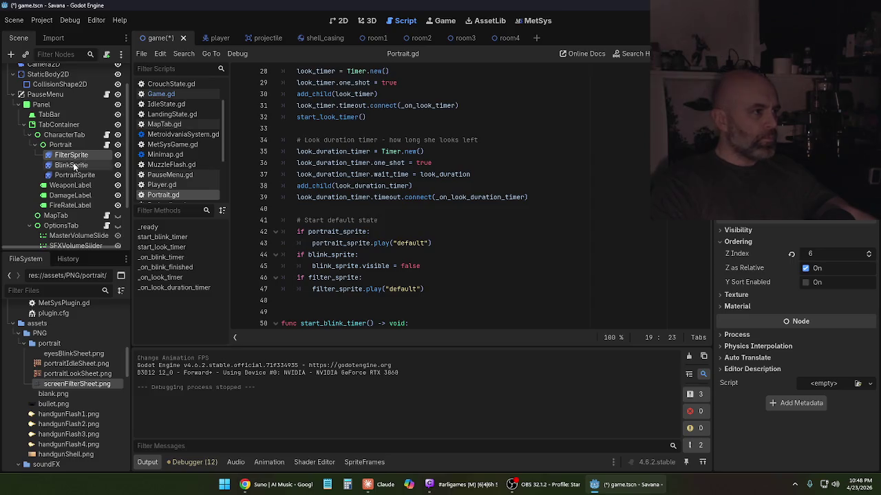
- Set the BlinkSprite blink and PortraitSprite look_left animations to 8 FPS
{"action": "left_click", "coordinate": [72, 165]}
{"action": "left_click", "coordinate": [254, 337]}
{"action": "type", "text": "."}
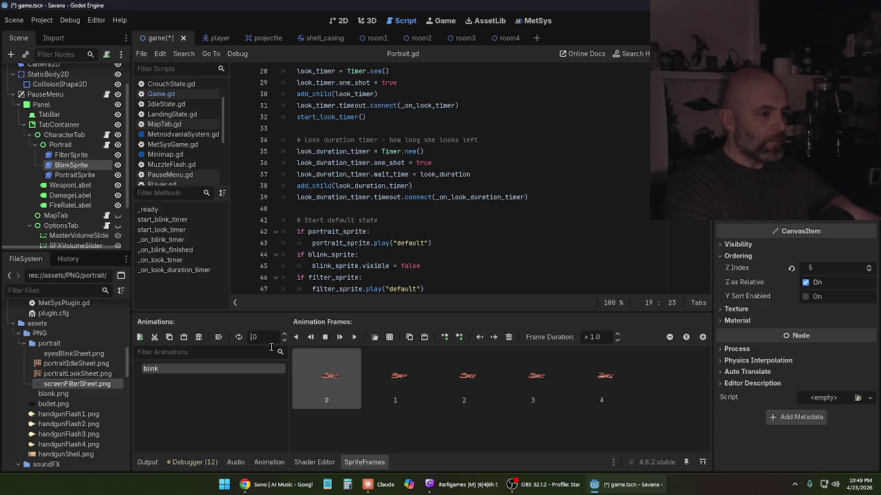
{"action": "type", "text": "8"}
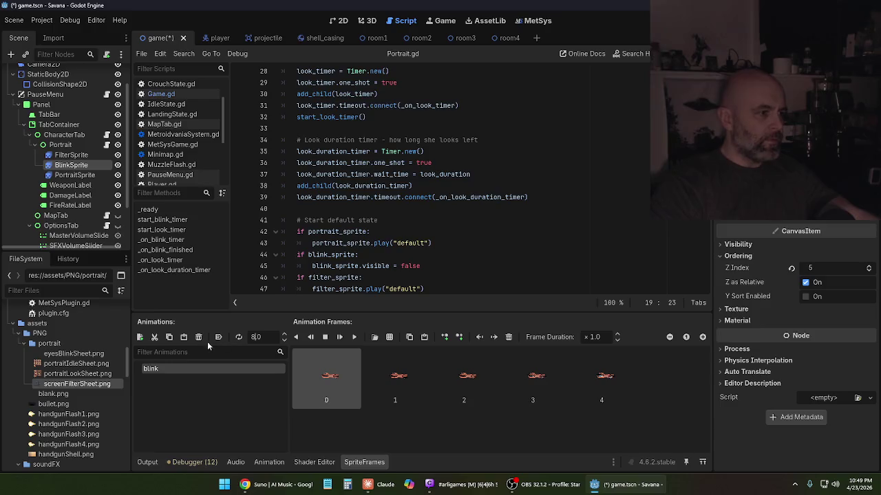
{"action": "left_click", "coordinate": [79, 175]}
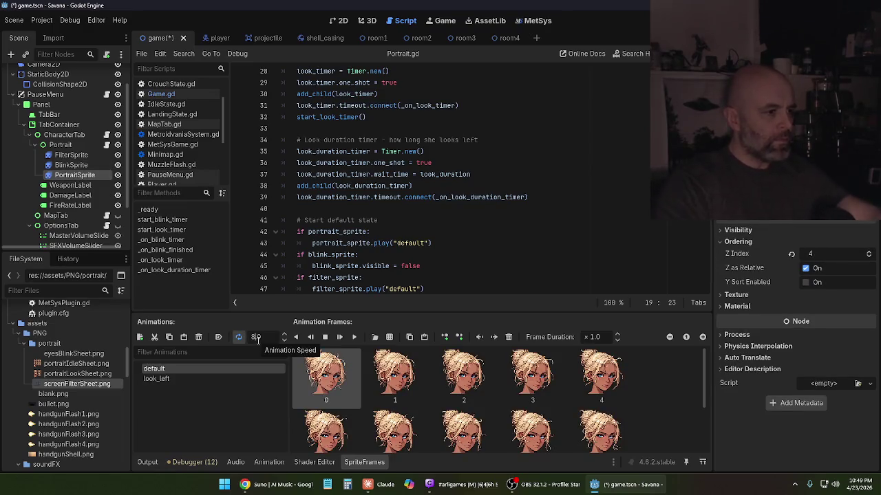
{"action": "left_click", "coordinate": [236, 379]}
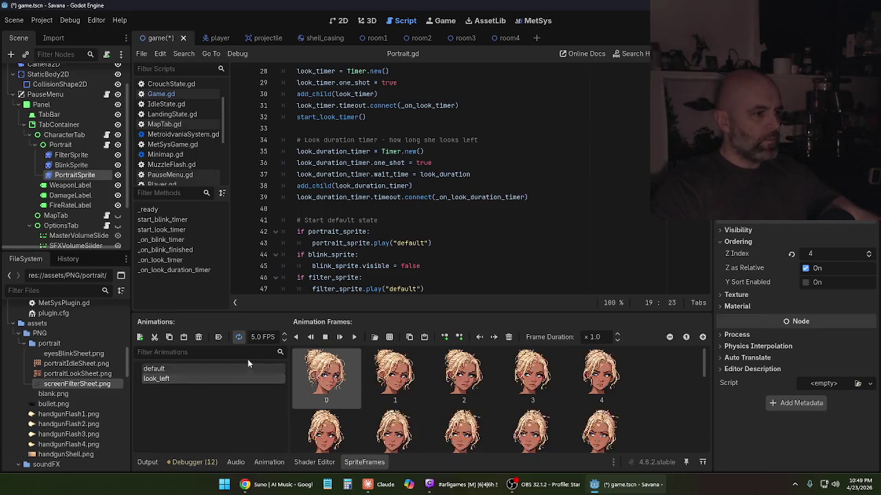
{"action": "left_click", "coordinate": [255, 338]}
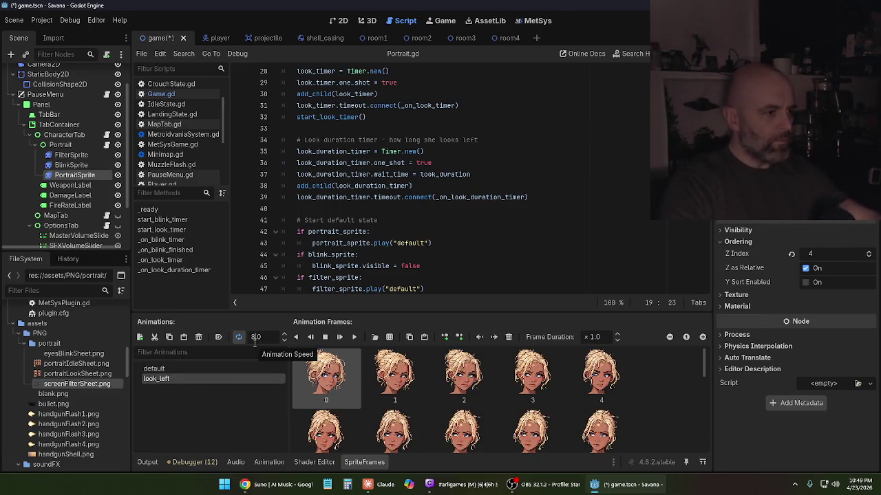
{"action": "key", "text": "Return"}
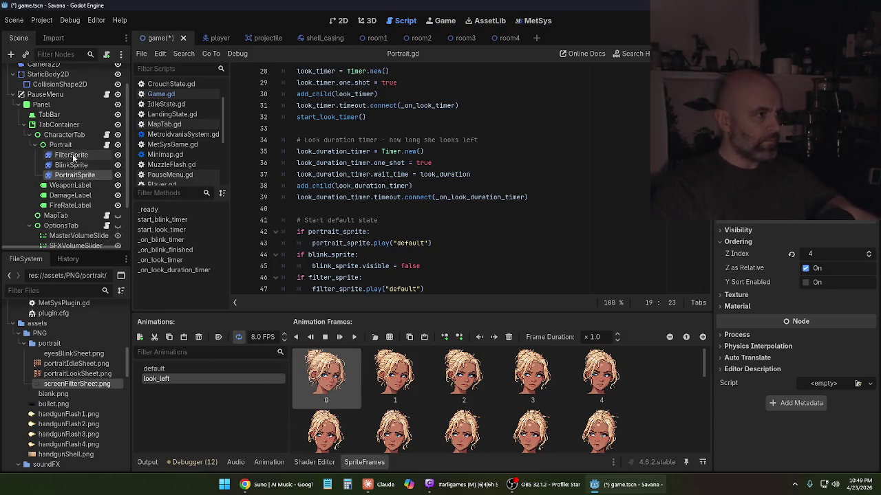
- Set FilterSprite's animation to 10 FPS and save the scene
{"action": "left_click", "coordinate": [72, 154]}
{"action": "left_click", "coordinate": [262, 337]}
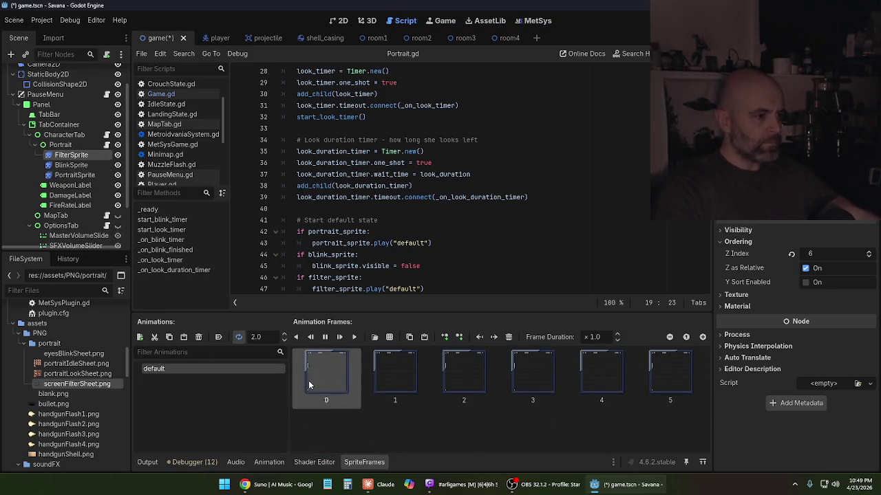
{"action": "type", "text": "10"}
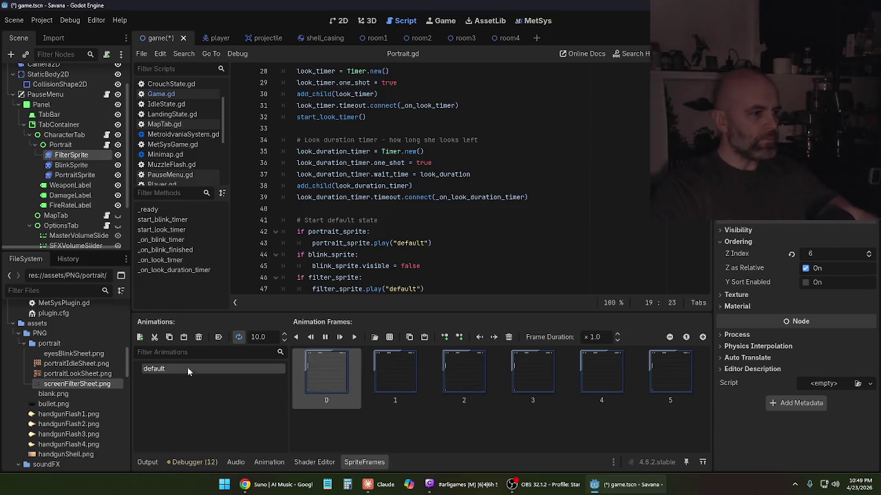
{"action": "key", "text": "Return"}
{"action": "key", "text": "ctrl+s"}
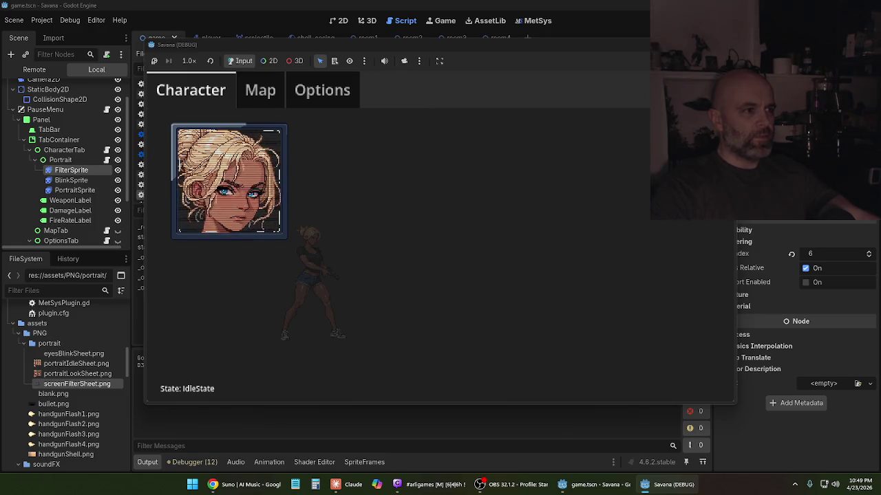
- Stop the game and review BlinkSprite and PortraitSprite's look_left animation
{"action": "key", "text": "F8"}
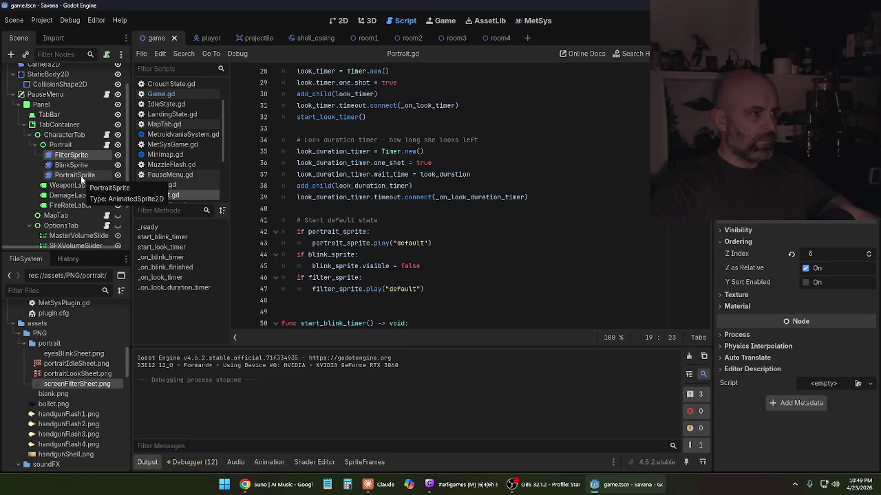
{"action": "left_click", "coordinate": [79, 166]}
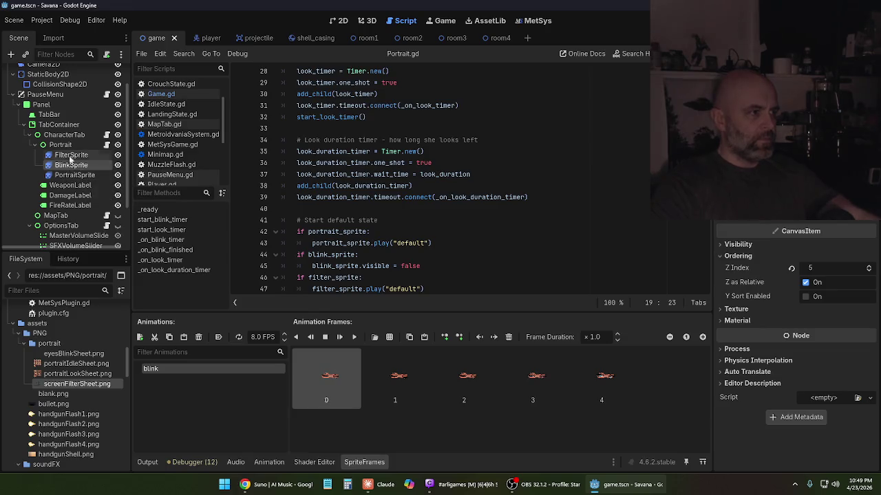
{"action": "left_click", "coordinate": [72, 175]}
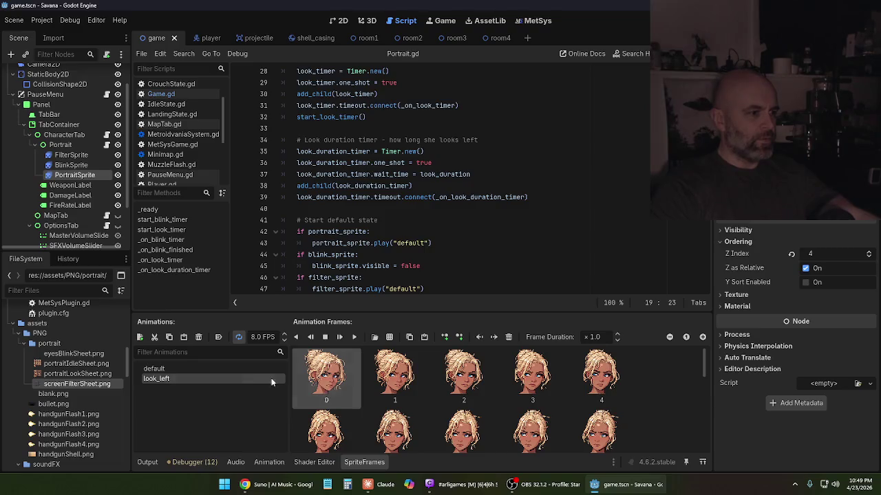
{"action": "left_click", "coordinate": [222, 378]}
{"action": "scroll", "coordinate": [461, 411], "scroll_direction": "down", "scroll_amount": 4}
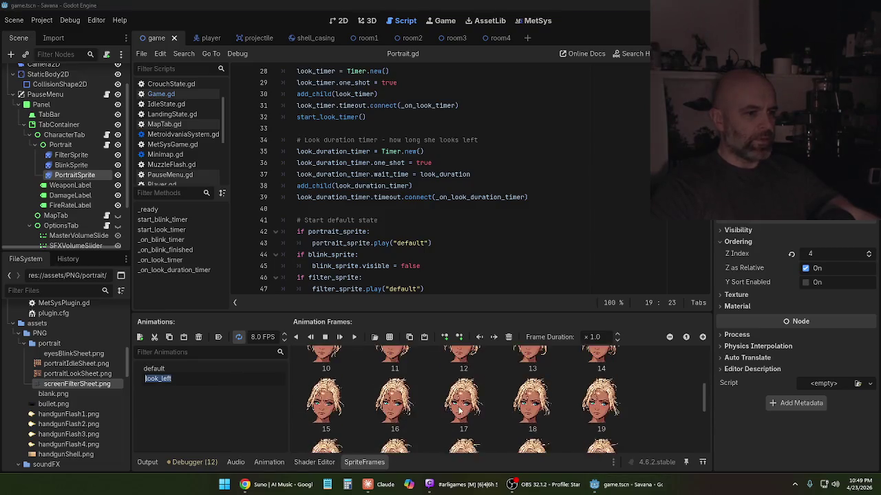
{"action": "scroll", "coordinate": [461, 411], "scroll_direction": "down", "scroll_amount": 2}
{"action": "scroll", "coordinate": [443, 412], "scroll_direction": "up", "scroll_amount": 6}
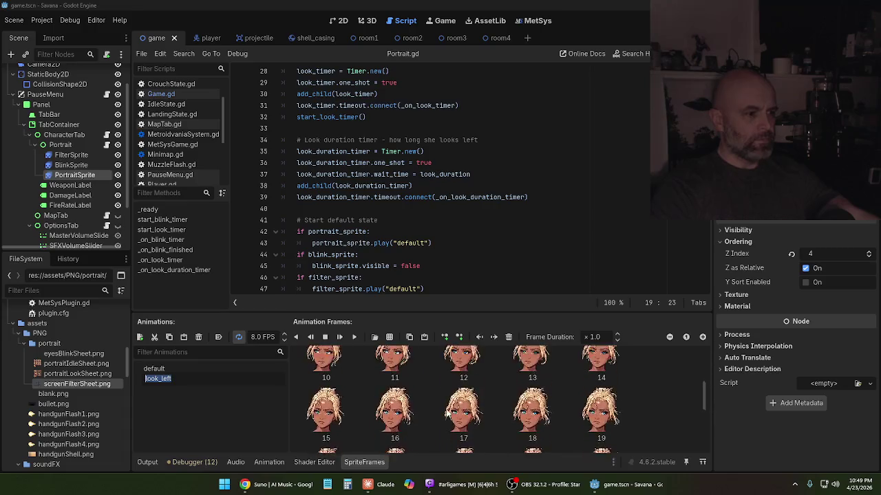
{"action": "left_click", "coordinate": [226, 399]}
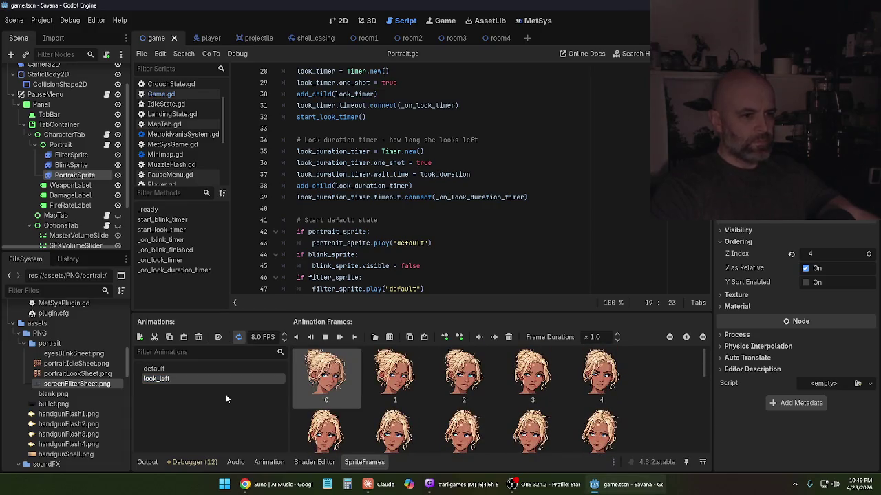
- Compare PortraitSprite's default and look_left frames, recheck BlinkSprite, then select the Portrait node
{"action": "left_click", "coordinate": [222, 369]}
{"action": "left_click", "coordinate": [219, 377]}
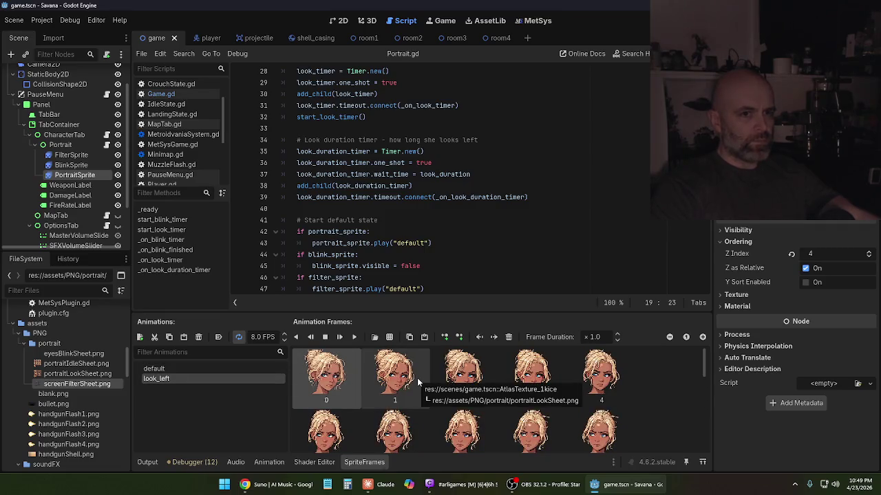
{"action": "left_click", "coordinate": [198, 379]}
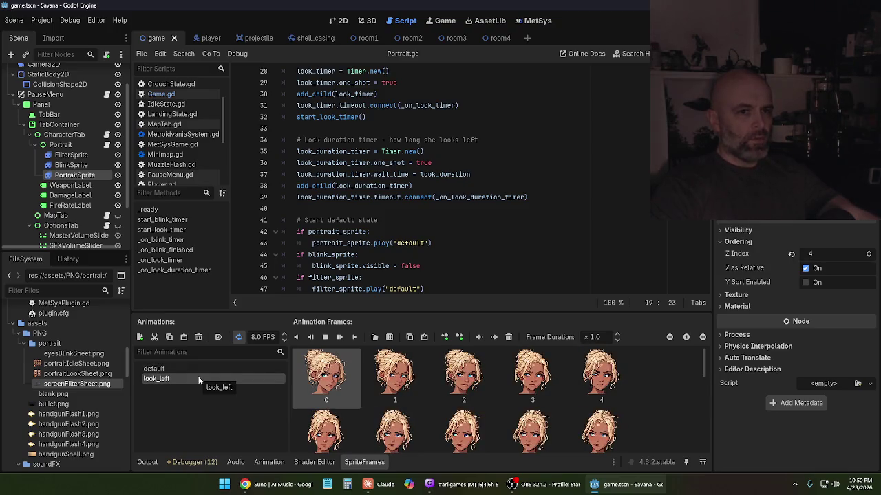
{"action": "left_click", "coordinate": [193, 372]}
{"action": "left_click", "coordinate": [196, 378]}
{"action": "left_click", "coordinate": [193, 370]}
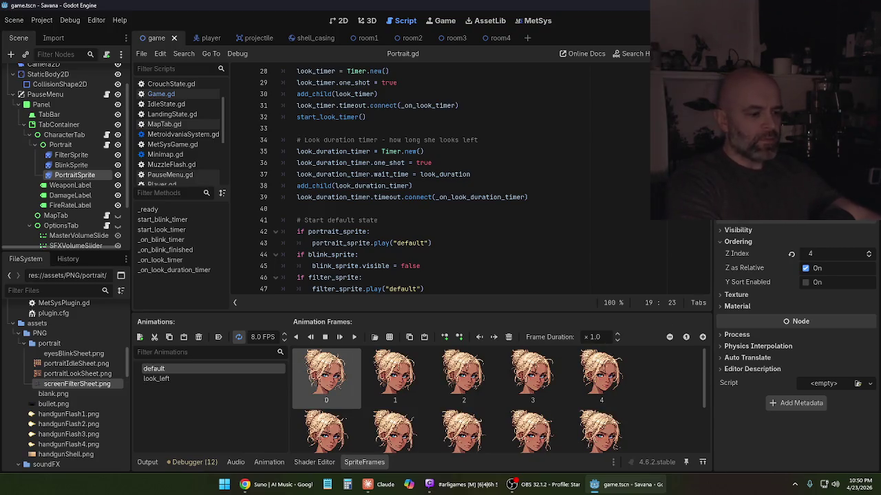
{"action": "left_click", "coordinate": [195, 375]}
{"action": "left_click", "coordinate": [194, 369]}
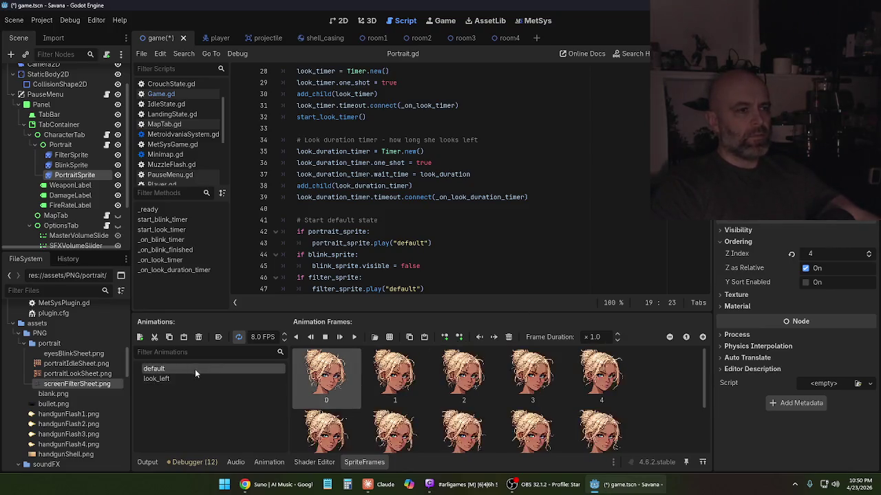
{"action": "left_click", "coordinate": [82, 165]}
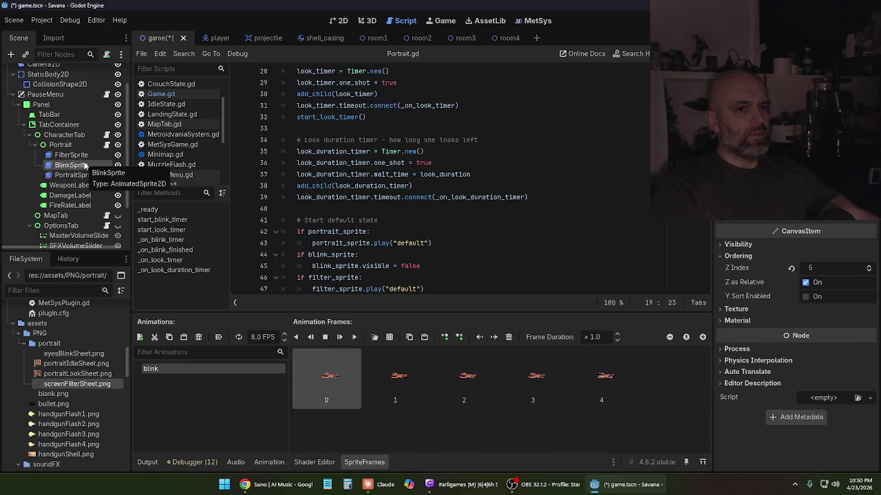
{"action": "left_click", "coordinate": [87, 175]}
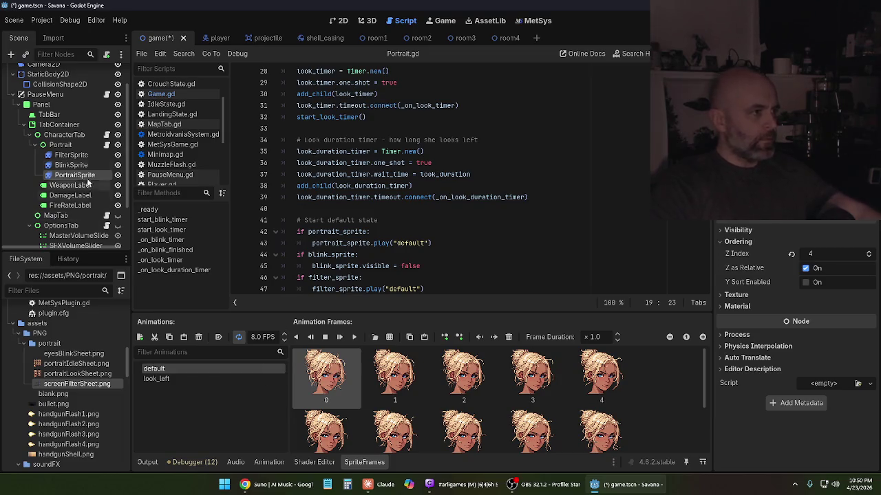
{"action": "left_click", "coordinate": [65, 145]}
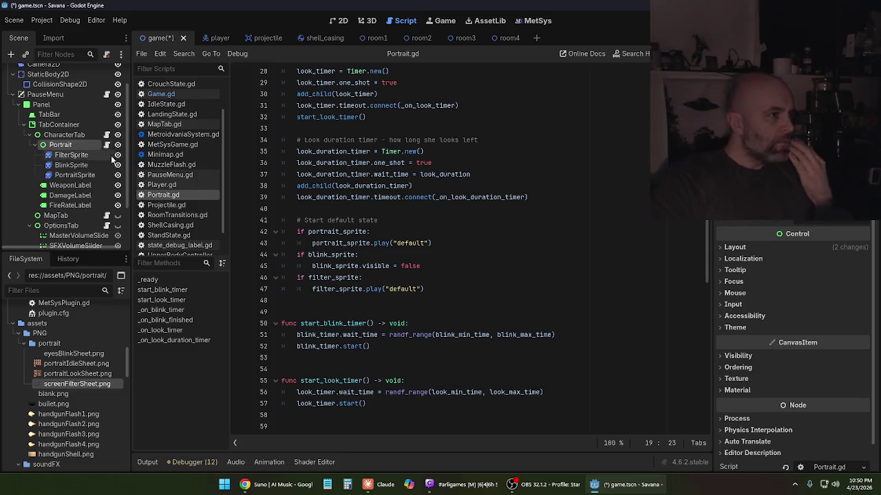
- Scroll through Portrait.gd to review the look timer and look duration timer functions
{"action": "scroll", "coordinate": [460, 246], "scroll_direction": "down", "scroll_amount": 2}
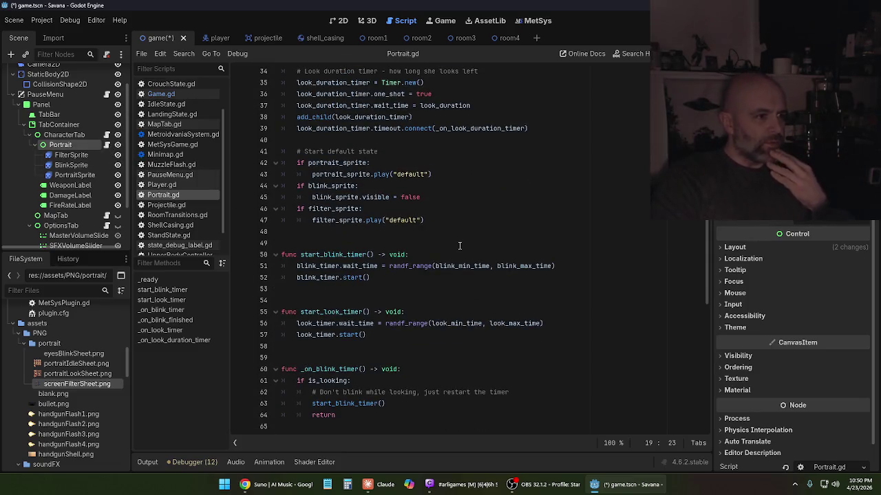
{"action": "scroll", "coordinate": [459, 245], "scroll_direction": "down", "scroll_amount": 5}
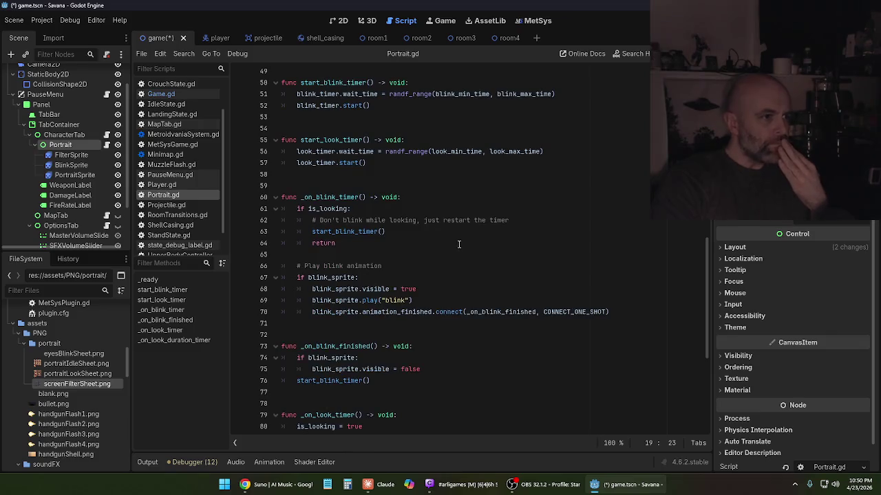
{"action": "left_click", "coordinate": [387, 164]}
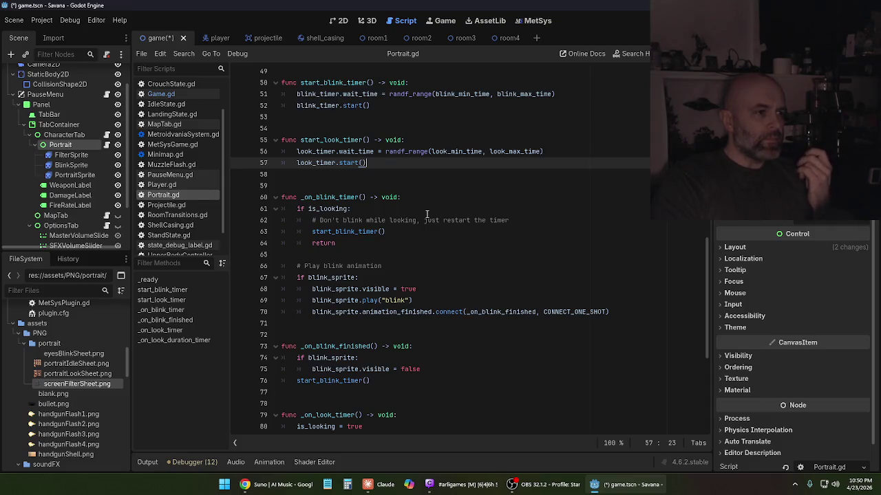
{"action": "scroll", "coordinate": [426, 215], "scroll_direction": "down", "scroll_amount": 2}
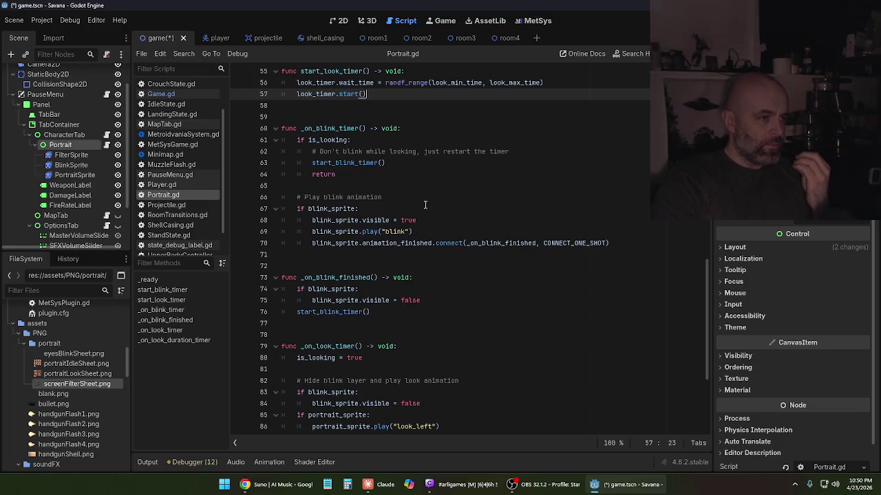
{"action": "scroll", "coordinate": [426, 194], "scroll_direction": "down", "scroll_amount": 4}
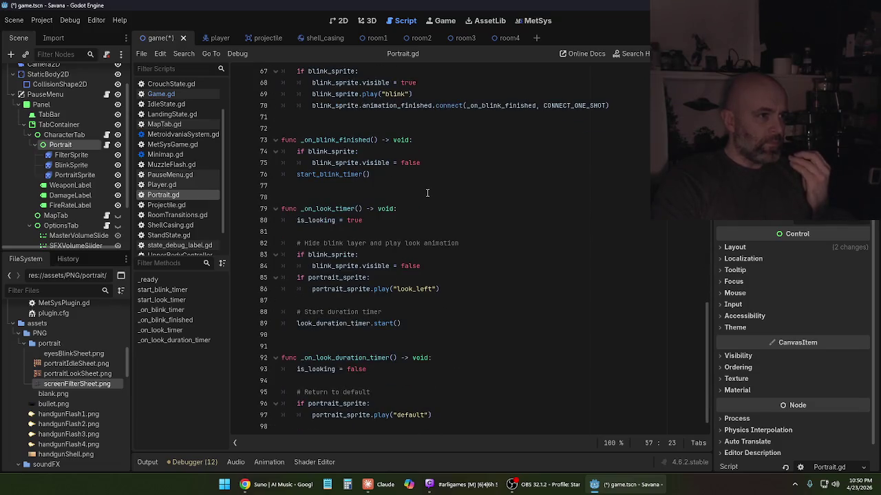
{"action": "scroll", "coordinate": [426, 193], "scroll_direction": "down", "scroll_amount": 1}
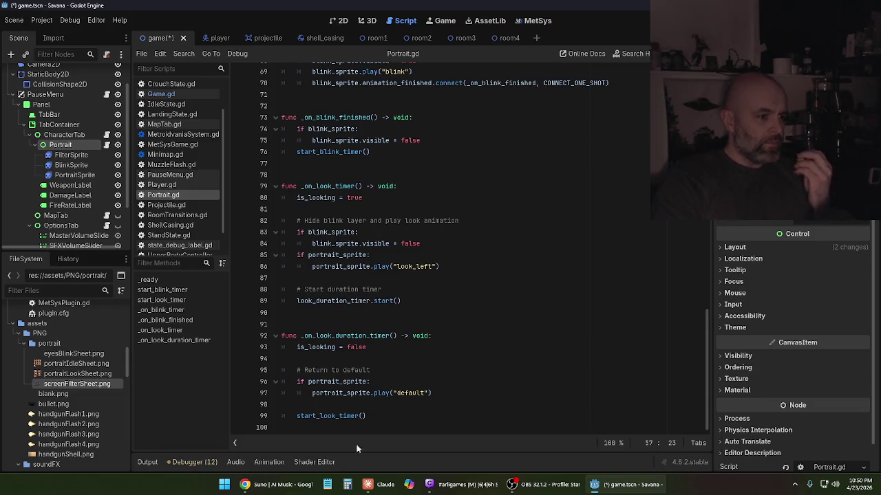
{"action": "left_click", "coordinate": [379, 485]}
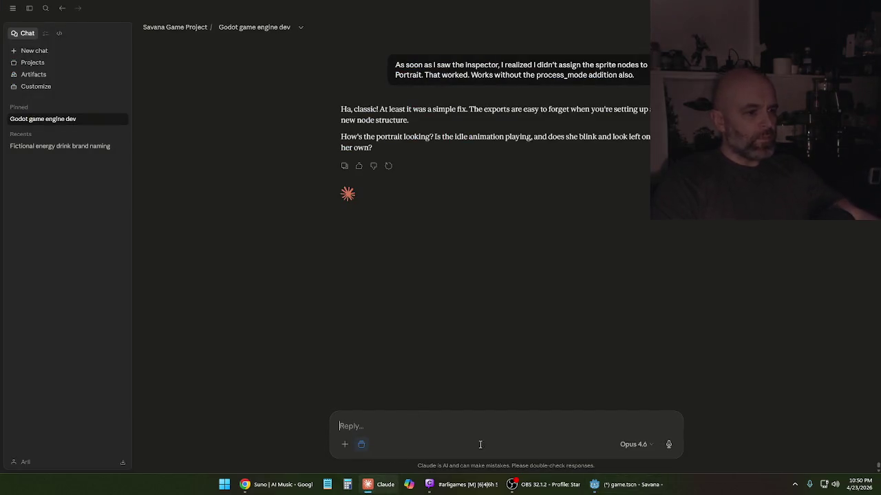
- Send Claude a message that the look-left animation gets cut off early, asking where to fix it
{"action": "type", "text": "Loo"}
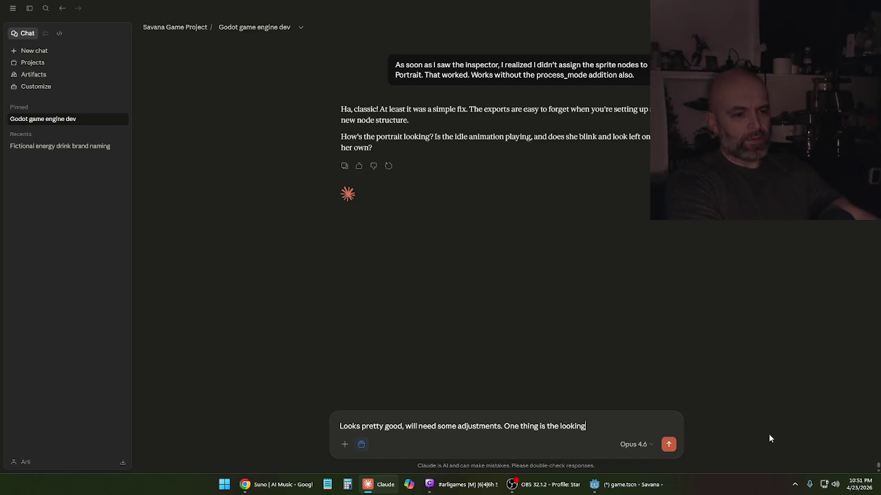
{"action": "type", "text": "nimation gets c"}
{"action": "type", "text": "ut off early it seems like."}
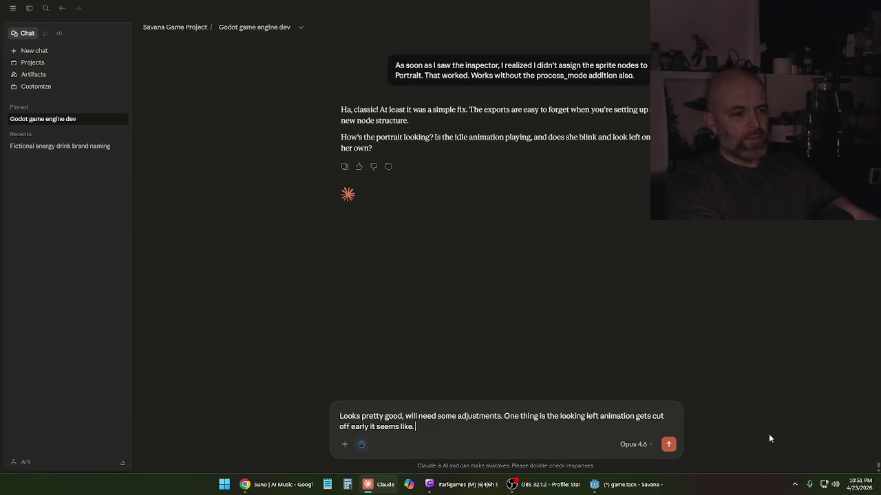
{"action": "key", "text": "BackSpace"}
{"action": "key", "text": "BackSpace"}
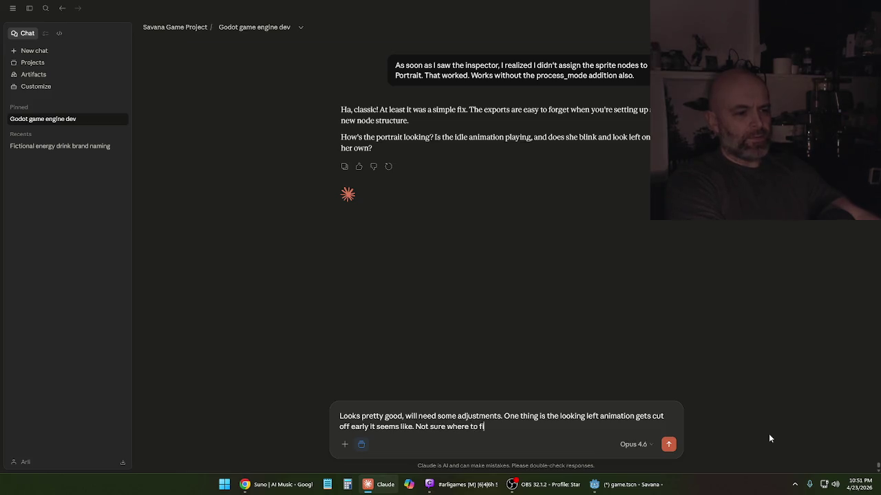
{"action": "type", "text": "x that."}
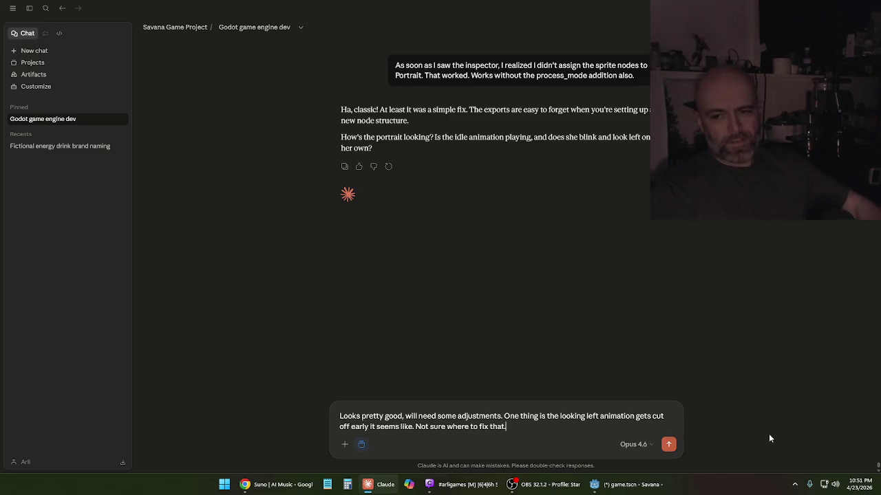
{"action": "key", "text": "Return"}
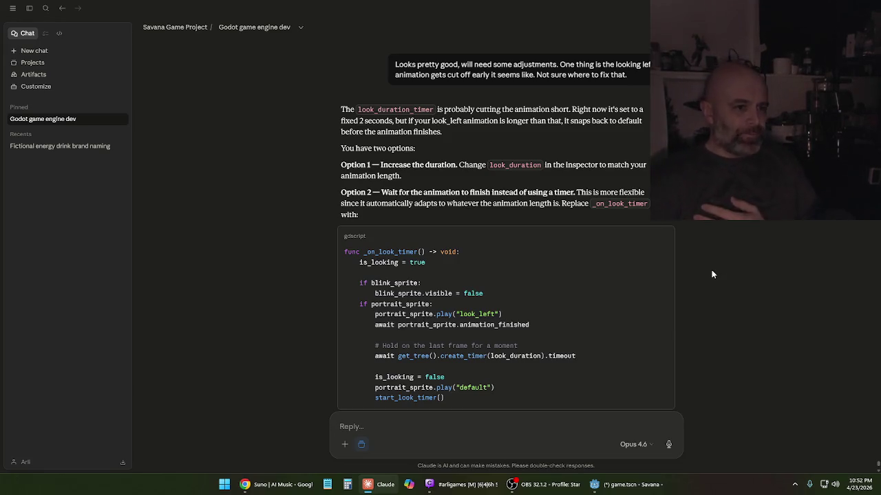
- Read Claude's two fixes: a longer look_duration or awaiting animation_finished in _on_look_timer
{"action": "mouse_move", "coordinate": [648, 245]}
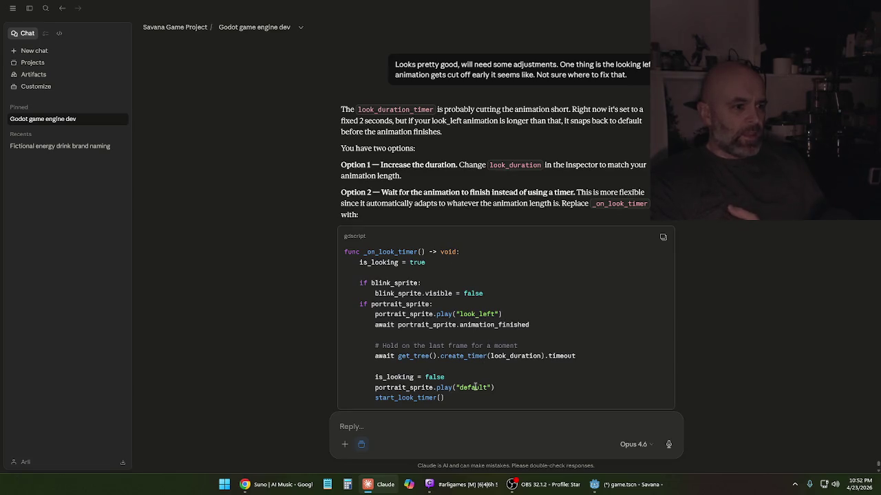
{"action": "scroll", "coordinate": [490, 351], "scroll_direction": "down", "scroll_amount": 3}
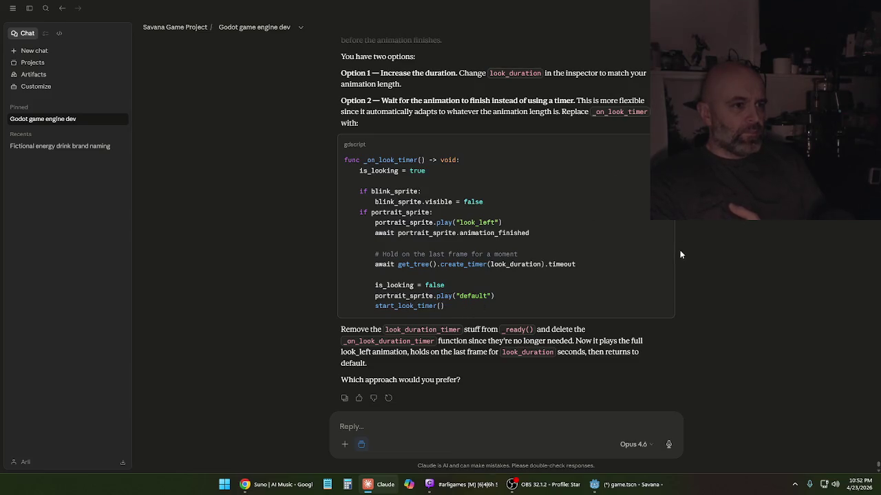
{"action": "mouse_move", "coordinate": [617, 489]}
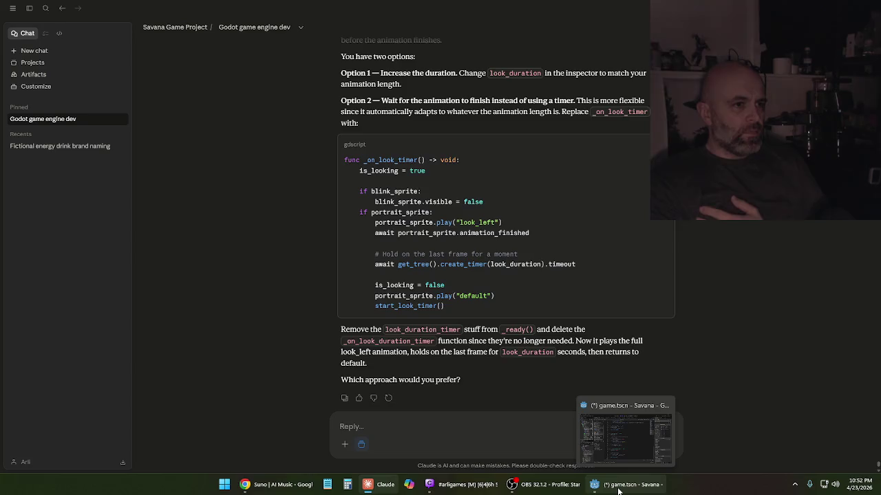
{"action": "left_click", "coordinate": [617, 489]}
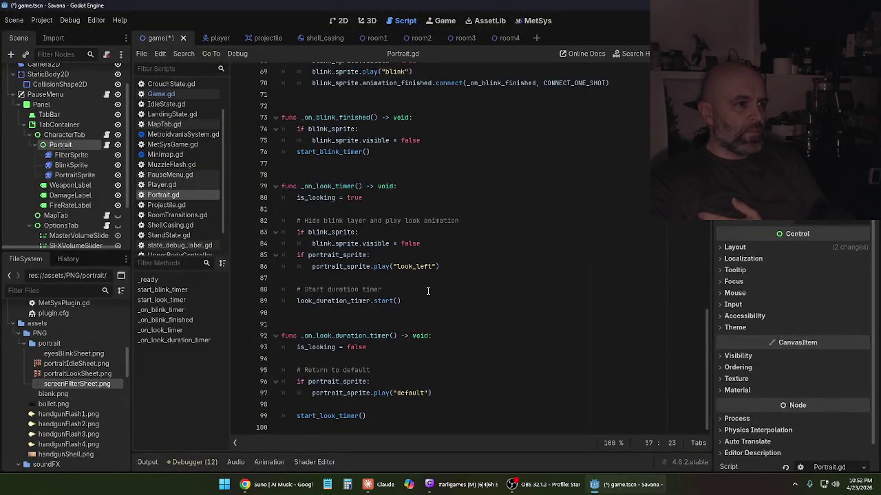
- Paste Claude's _on_look_timer code over the old function and re-indent start_look_timer() with tabs
{"action": "mouse_move", "coordinate": [416, 300]}
{"action": "left_mouse_down"}
{"action": "mouse_move", "coordinate": [279, 175]}
{"action": "mouse_move", "coordinate": [282, 185]}
{"action": "left_mouse_up"}
{"action": "type", "text": "func _on_look_timer() -> void: \tis_looking = true  \tif blink_sprite: \t\tblink_sprite.visible = false \tif portrait_sprite: \t\tportrait_sprite.play(\"look_left\") \t\tawait portrait_sprite.animation_finished  \t\t# Hold on the last frame for a moment \t\tawait get_tree().create_timer(look_duration).timeout  \t\tis_looking = false \t\tportrait_sprite.play(\"default\") \t\tstart_look_timer()"}
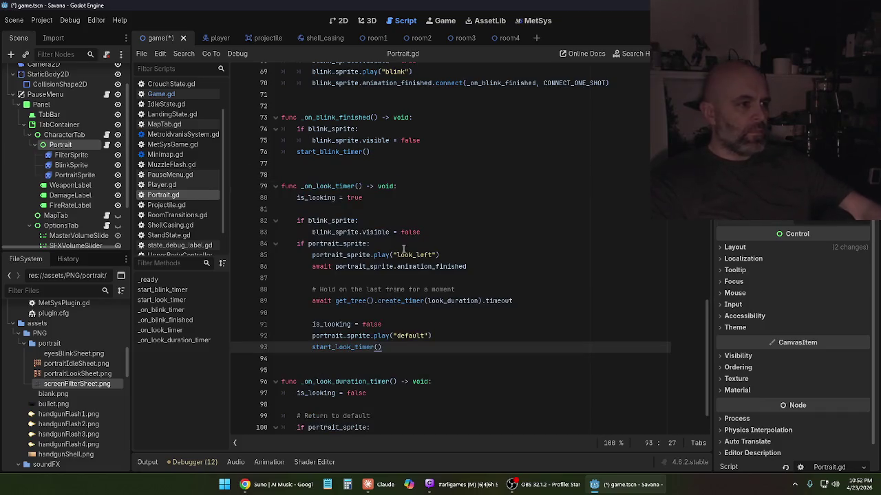
{"action": "left_click", "coordinate": [312, 358]}
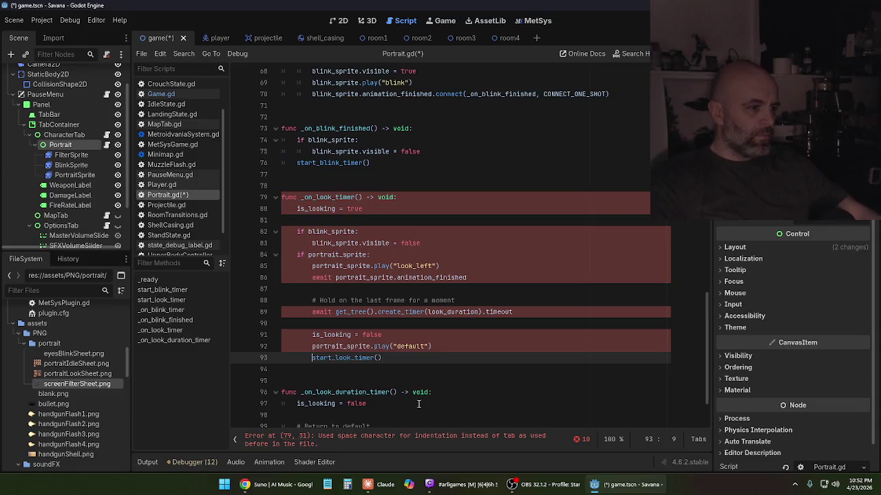
{"action": "key", "text": "BackSpace"}
{"action": "key", "text": "BackSpace"}
{"action": "key", "text": "BackSpace"}
{"action": "key", "text": "BackSpace"}
{"action": "key", "text": "BackSpace"}
{"action": "key", "text": "BackSpace"}
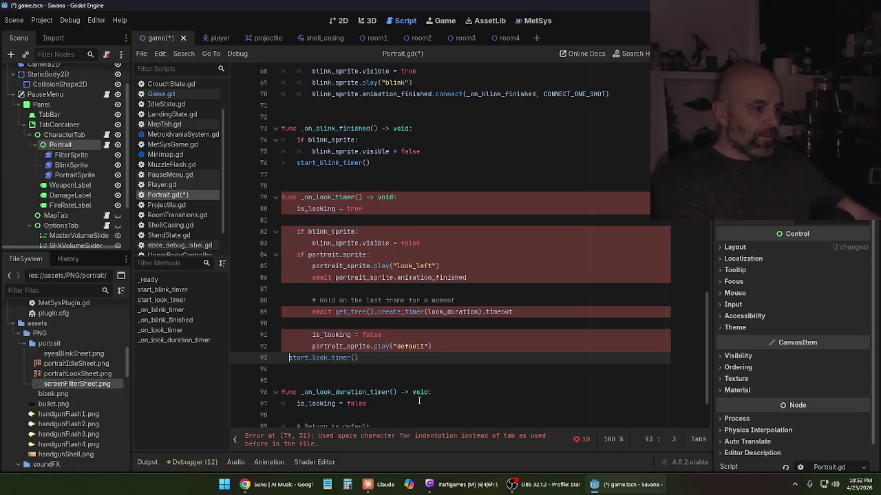
{"action": "key", "text": "Tab"}
{"action": "key", "text": "Tab"}
{"action": "key", "text": "Up"}
- Convert the pasted lines' space indentation to tabs, from play default up to the look_left play line
{"action": "key", "text": "BackSpace"}
{"action": "key", "text": "BackSpace"}
{"action": "key", "text": "BackSpace"}
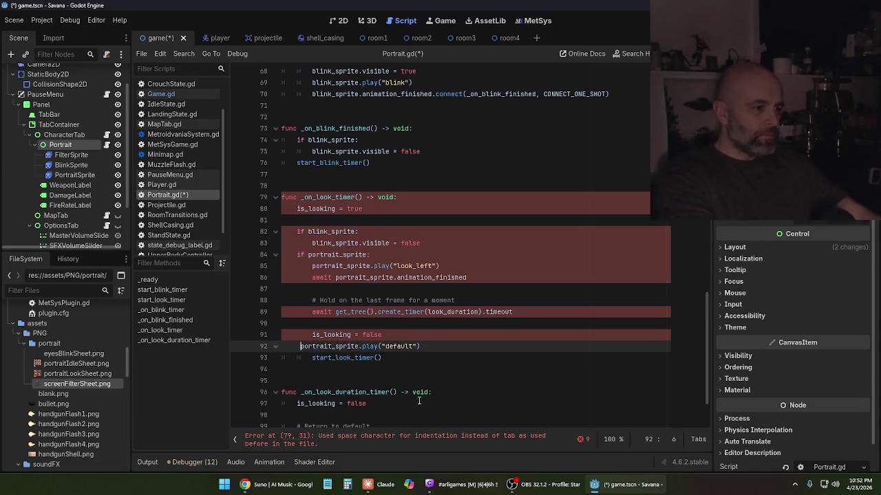
{"action": "key", "text": "Tab"}
{"action": "key", "text": "Tab"}
{"action": "key", "text": "Up"}
{"action": "key", "text": "BackSpace"}
{"action": "key", "text": "BackSpace"}
{"action": "key", "text": "BackSpace"}
{"action": "key", "text": "Tab"}
{"action": "key", "text": "Tab"}
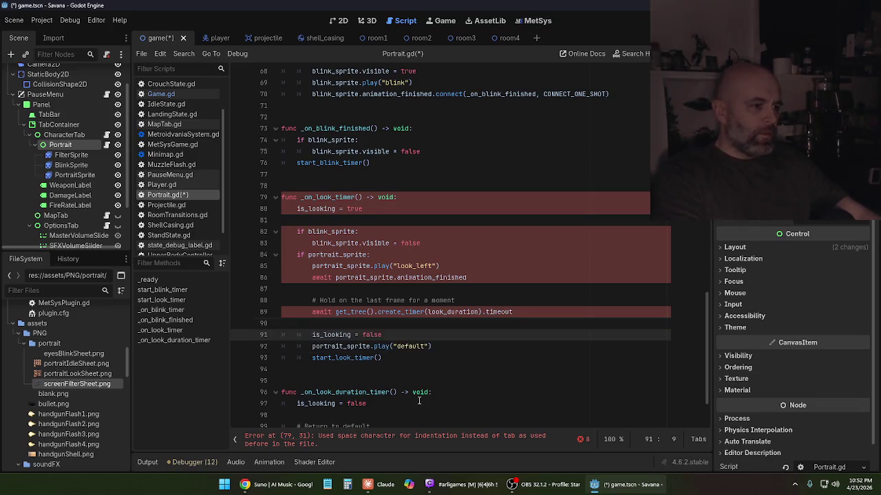
{"action": "key", "text": "Up"}
{"action": "key", "text": "Up"}
{"action": "key", "text": "BackSpace"}
{"action": "key", "text": "BackSpace"}
{"action": "key", "text": "BackSpace"}
{"action": "key", "text": "BackSpace"}
{"action": "key", "text": "BackSpace"}
{"action": "key", "text": "Tab"}
{"action": "key", "text": "Tab"}
{"action": "key", "text": "Up"}
{"action": "key", "text": "Tab"}
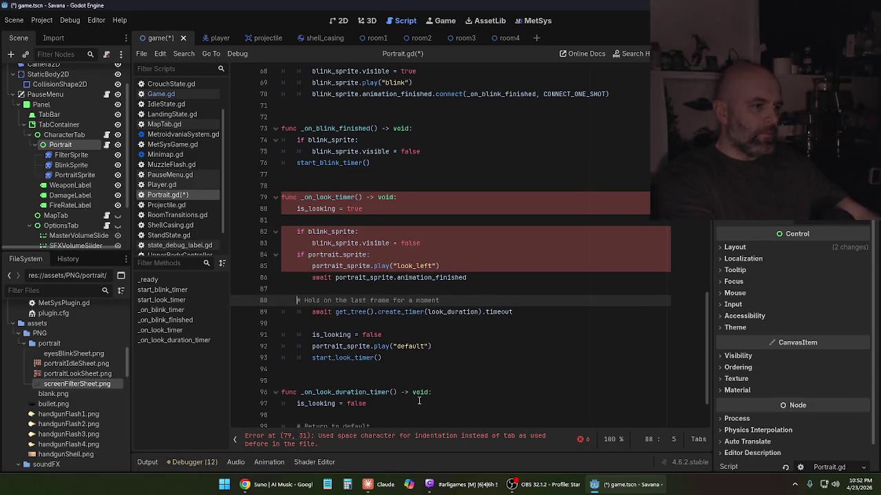
{"action": "key", "text": "Up"}
{"action": "key", "text": "Up"}
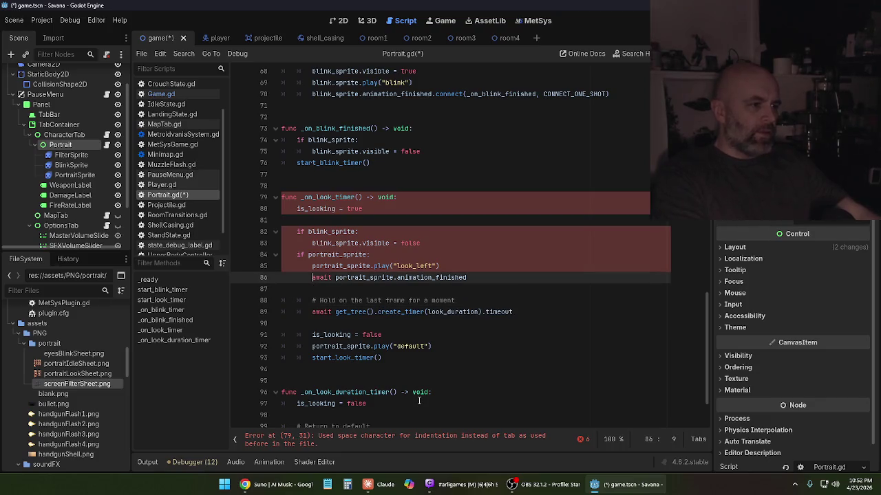
{"action": "key", "text": "BackSpace"}
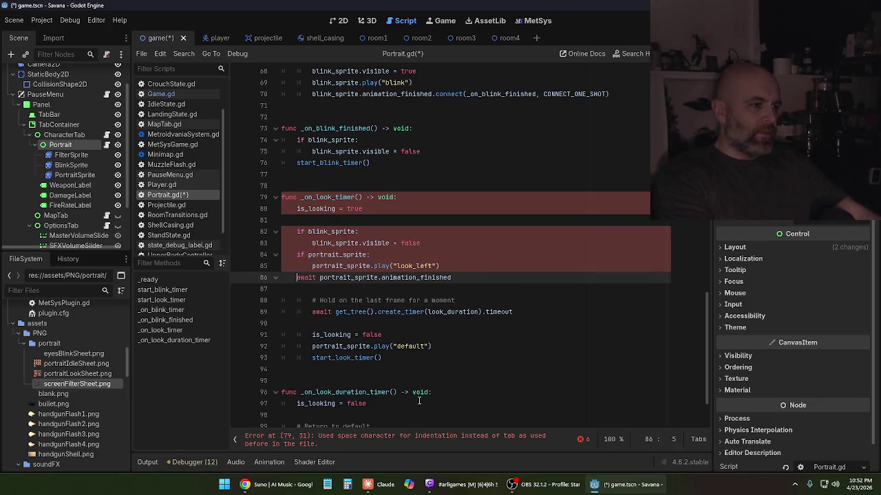
{"action": "key", "text": "Tab"}
{"action": "key", "text": "Up"}
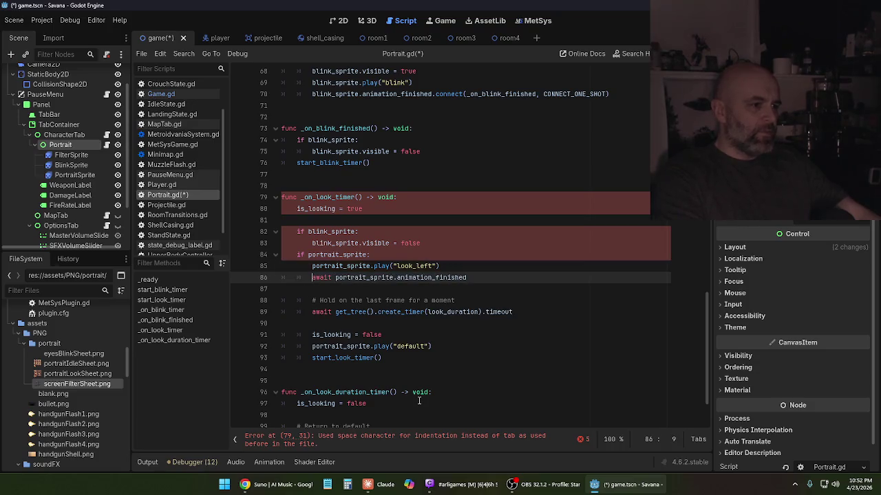
{"action": "key", "text": "BackSpace"}
{"action": "key", "text": "BackSpace"}
- Fix indentation of the if portrait_sprite and blink_sprite lines to clear errors, then save
{"action": "key", "text": "BackSpace"}
{"action": "key", "text": "BackSpace"}
{"action": "key", "text": "BackSpace"}
{"action": "key", "text": "Tab"}
{"action": "key", "text": "Tab"}
{"action": "key", "text": "Up"}
{"action": "key", "text": "Left"}
{"action": "key", "text": "BackSpace"}
{"action": "key", "text": "Tab"}
{"action": "key", "text": "Up"}
{"action": "key", "text": "BackSpace"}
{"action": "key", "text": "Tab"}
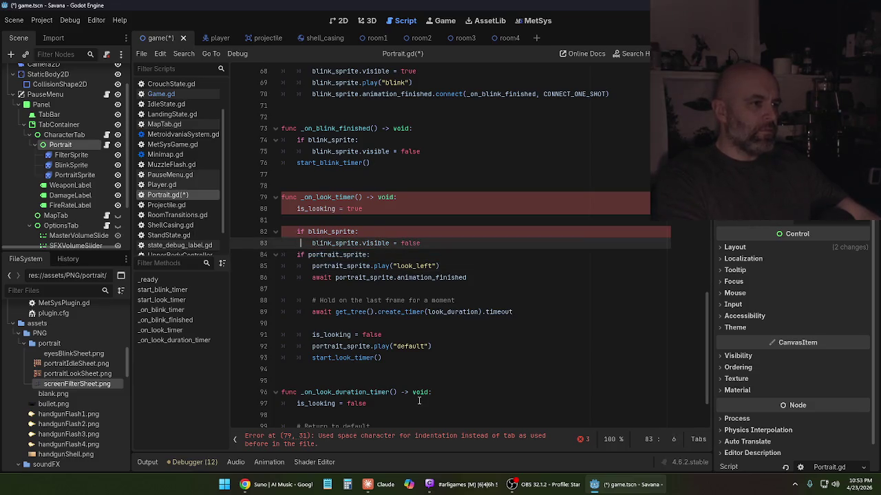
{"action": "key", "text": "BackSpace"}
{"action": "key", "text": "BackSpace"}
{"action": "key", "text": "BackSpace"}
{"action": "key", "text": "Tab"}
{"action": "key", "text": "Tab"}
{"action": "key", "text": "Up"}
{"action": "key", "text": "BackSpace"}
{"action": "key", "text": "BackSpace"}
{"action": "key", "text": "BackSpace"}
{"action": "key", "text": "Tab"}
{"action": "key", "text": "Up"}
{"action": "key", "text": "Up"}
{"action": "key", "text": "BackSpace"}
{"action": "key", "text": "BackSpace"}
{"action": "key", "text": "BackSpace"}
{"action": "key", "text": "Tab"}
{"action": "key", "text": "Up"}
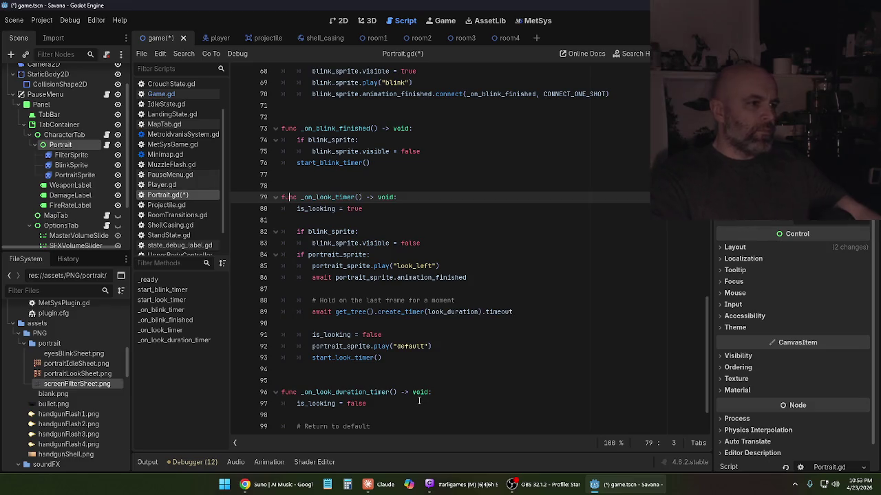
{"action": "key", "text": "ctrl+s"}
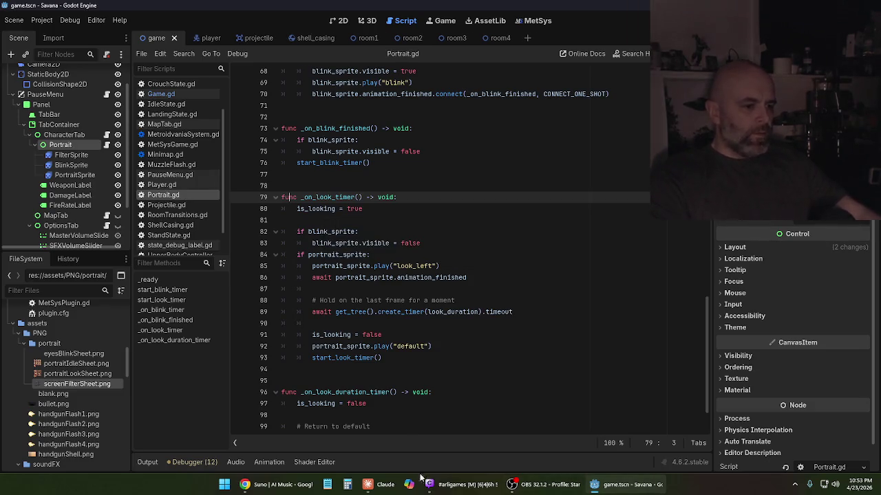
- Check Claude's fix, then delete the look_duration_timer setup block from _ready
{"action": "left_click", "coordinate": [378, 484]}
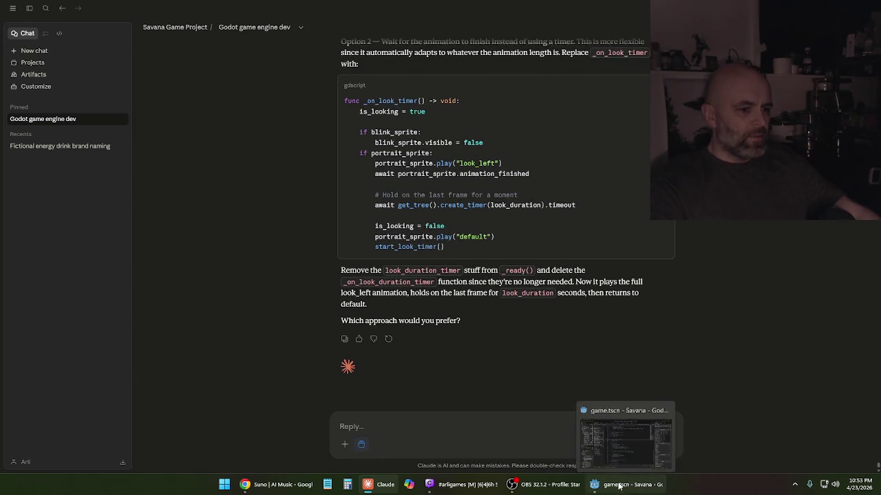
{"action": "mouse_move", "coordinate": [439, 488]}
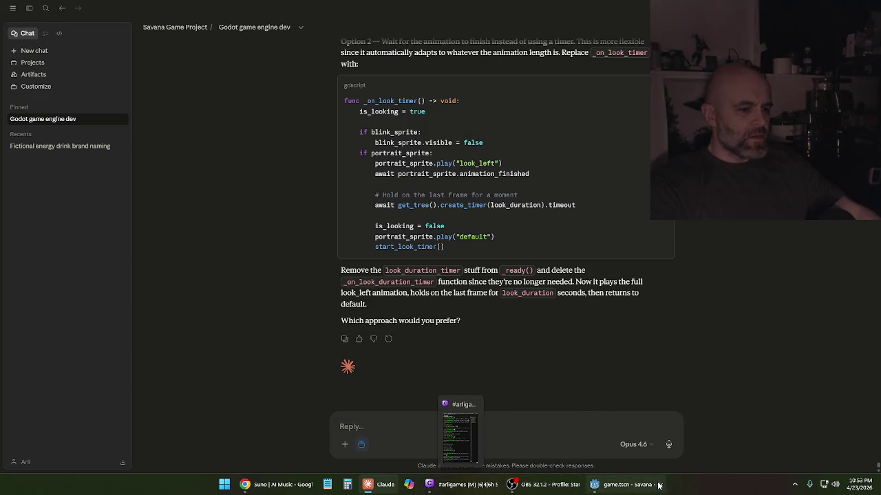
{"action": "left_click", "coordinate": [636, 491]}
{"action": "scroll", "coordinate": [454, 245], "scroll_direction": "up", "scroll_amount": 10}
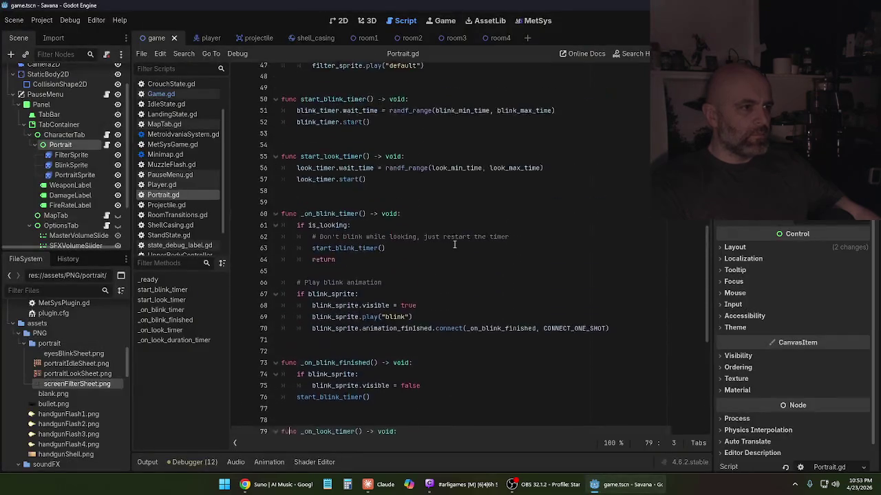
{"action": "scroll", "coordinate": [454, 246], "scroll_direction": "up", "scroll_amount": 1}
{"action": "scroll", "coordinate": [454, 249], "scroll_direction": "down", "scroll_amount": 3}
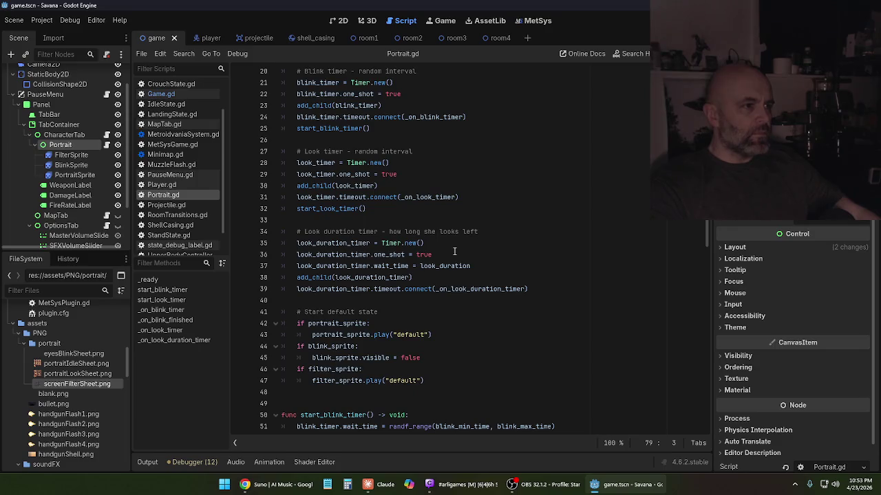
{"action": "scroll", "coordinate": [454, 252], "scroll_direction": "down", "scroll_amount": 1}
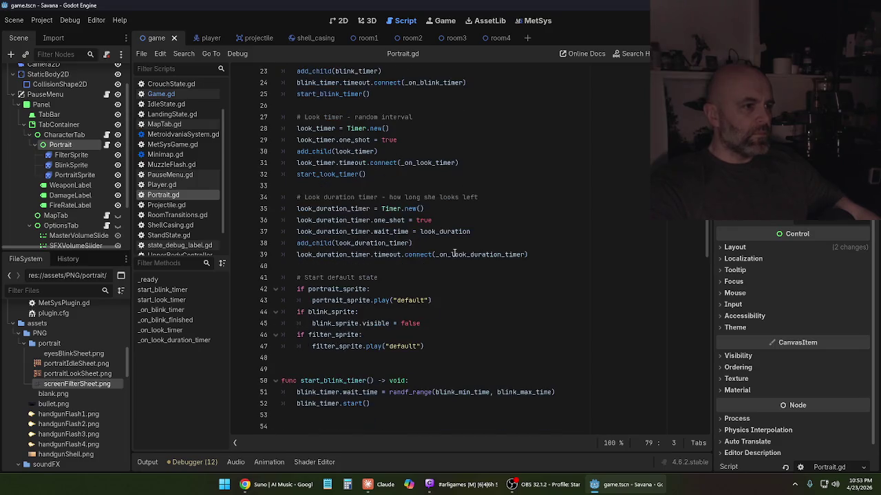
{"action": "mouse_move", "coordinate": [542, 255]}
{"action": "left_mouse_down"}
{"action": "mouse_move", "coordinate": [385, 243]}
{"action": "mouse_move", "coordinate": [282, 198]}
{"action": "left_mouse_up"}
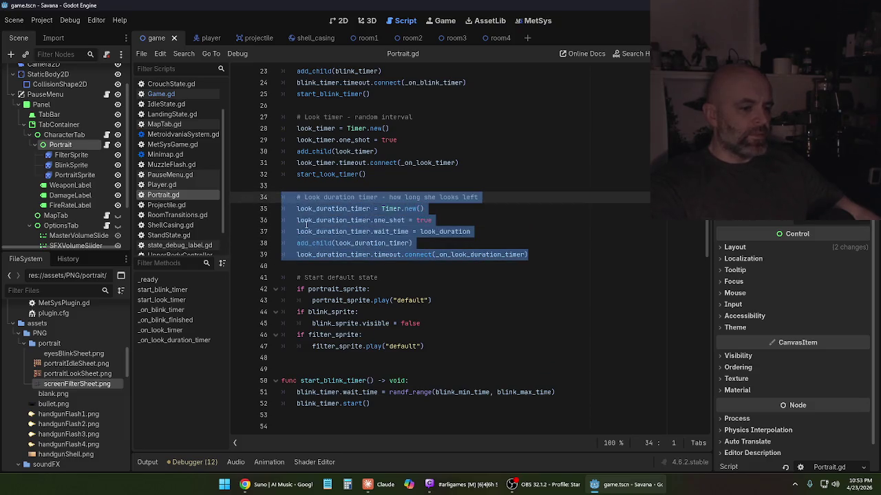
{"action": "key", "text": "BackSpace"}
{"action": "key", "text": "BackSpace"}
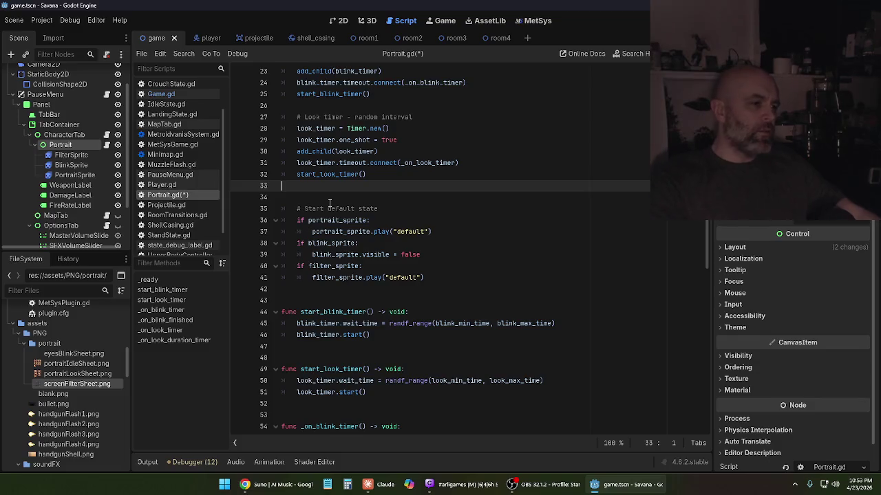
- Review Claude's Option 2 cleanup steps again and return to the Godot script editor
{"action": "mouse_move", "coordinate": [418, 490]}
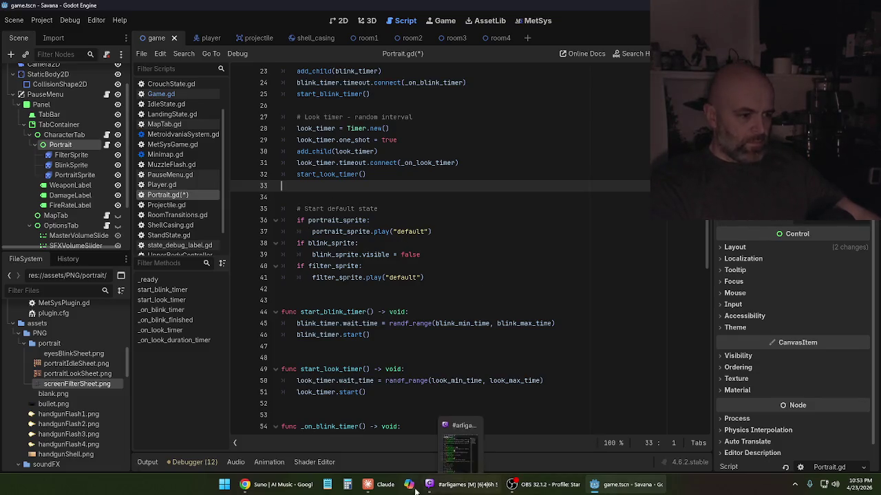
{"action": "mouse_move", "coordinate": [389, 486]}
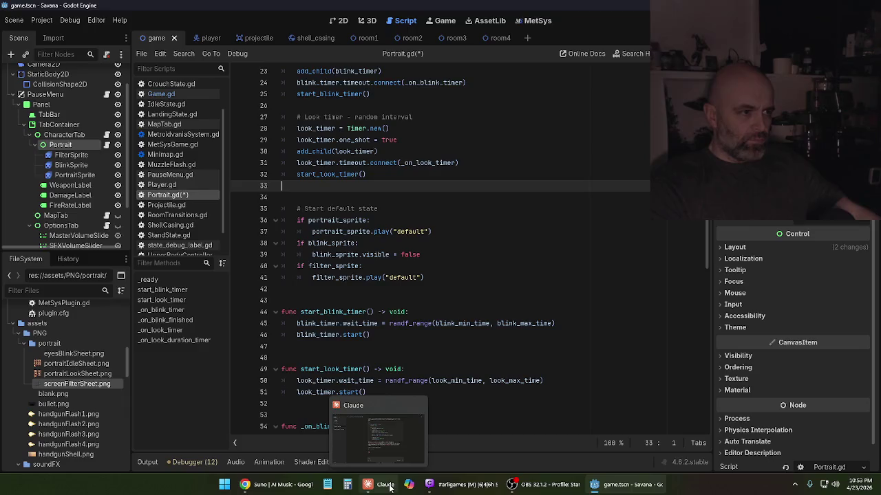
{"action": "left_click", "coordinate": [390, 487]}
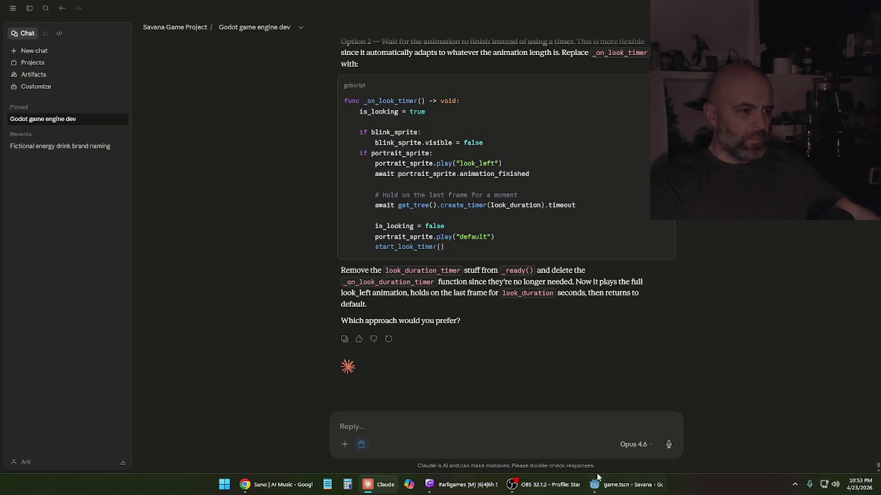
{"action": "left_click", "coordinate": [633, 485]}
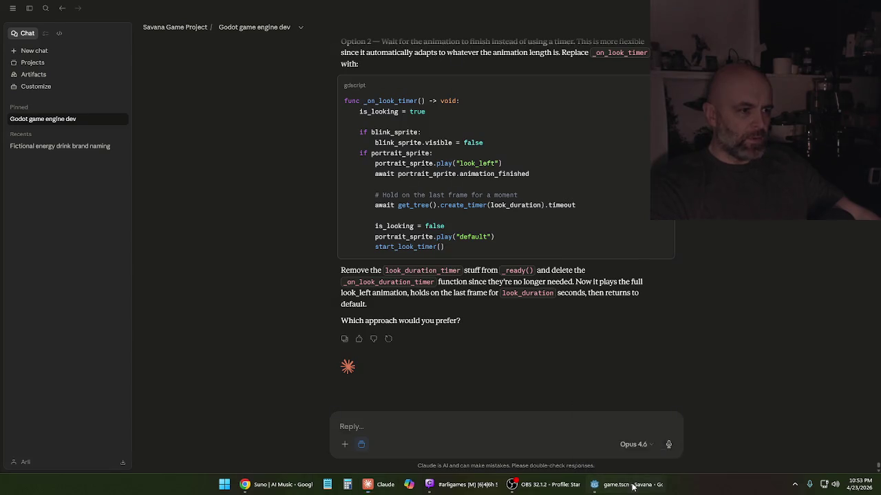
- Scroll through the end of Portrait.gd to locate the _on_look_duration_timer function
{"action": "scroll", "coordinate": [479, 331], "scroll_direction": "down", "scroll_amount": 12}
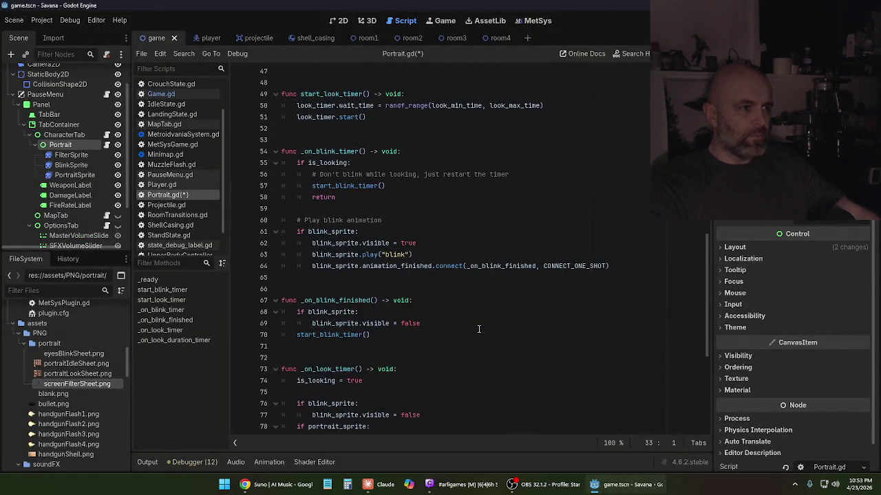
{"action": "scroll", "coordinate": [478, 329], "scroll_direction": "down", "scroll_amount": 2}
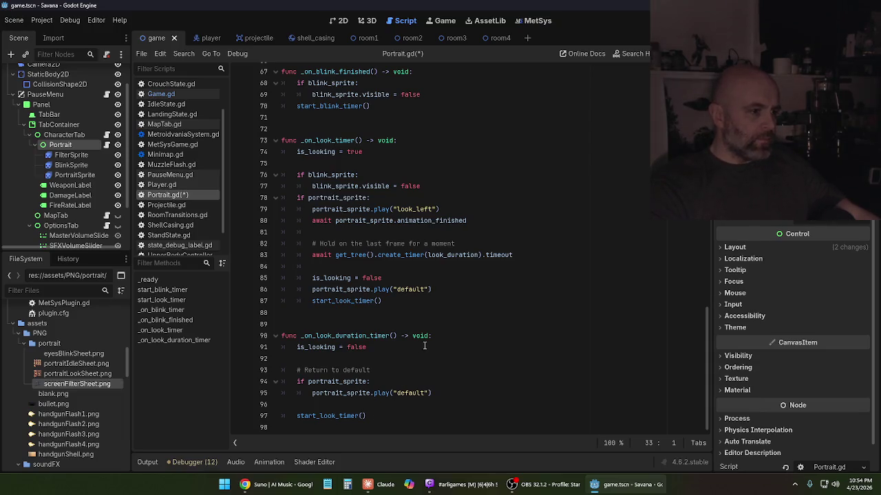
{"action": "scroll", "coordinate": [425, 346], "scroll_direction": "up", "scroll_amount": 5}
{"action": "scroll", "coordinate": [424, 348], "scroll_direction": "up", "scroll_amount": 4}
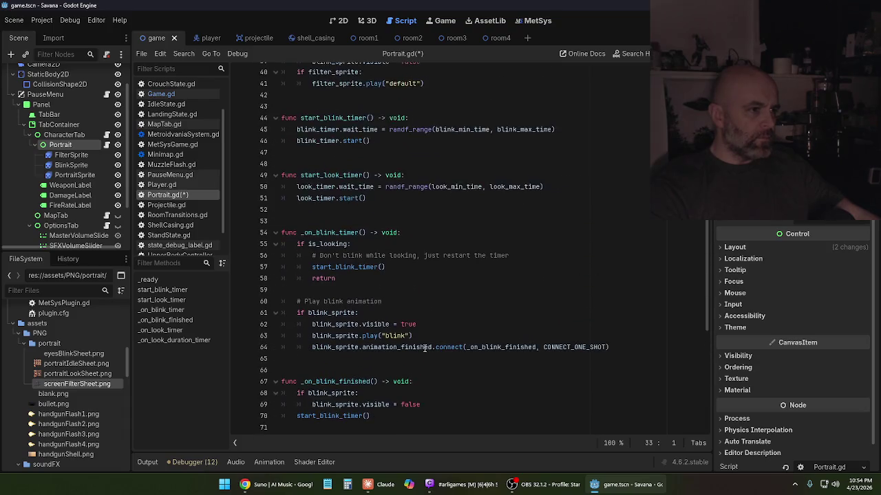
{"action": "scroll", "coordinate": [424, 348], "scroll_direction": "up", "scroll_amount": 4}
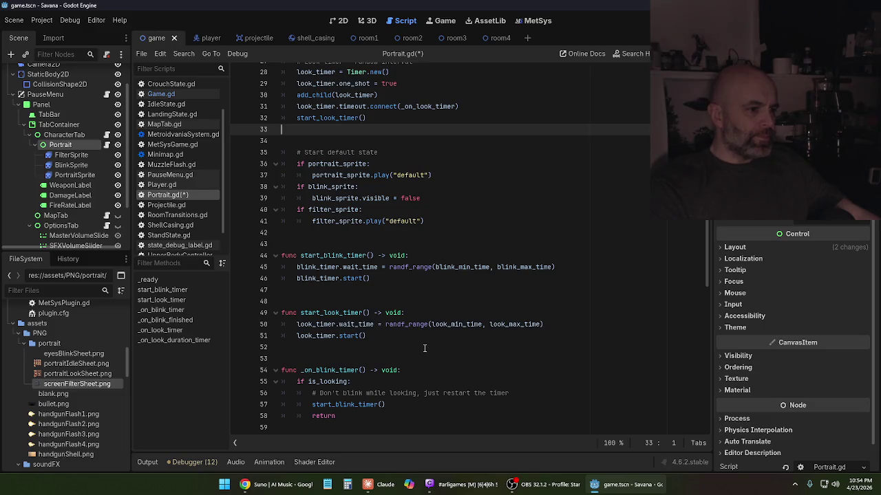
{"action": "scroll", "coordinate": [424, 348], "scroll_direction": "down", "scroll_amount": 13}
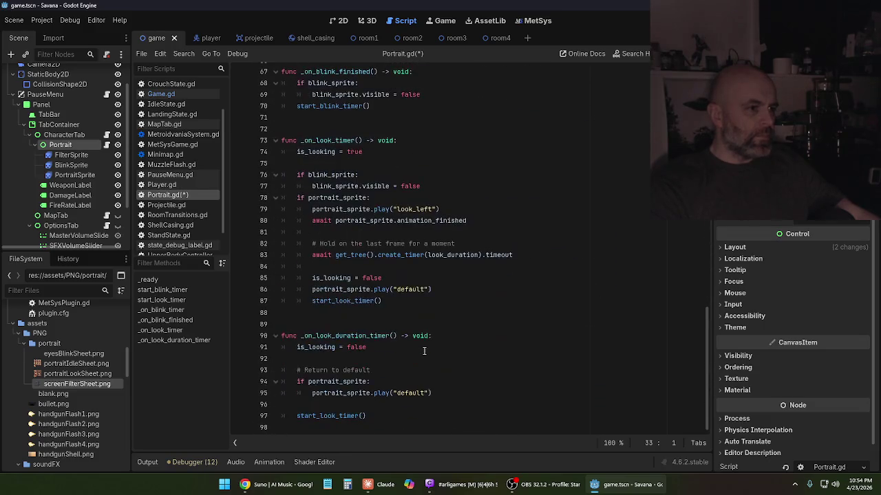
{"action": "scroll", "coordinate": [406, 365], "scroll_direction": "up", "scroll_amount": 14}
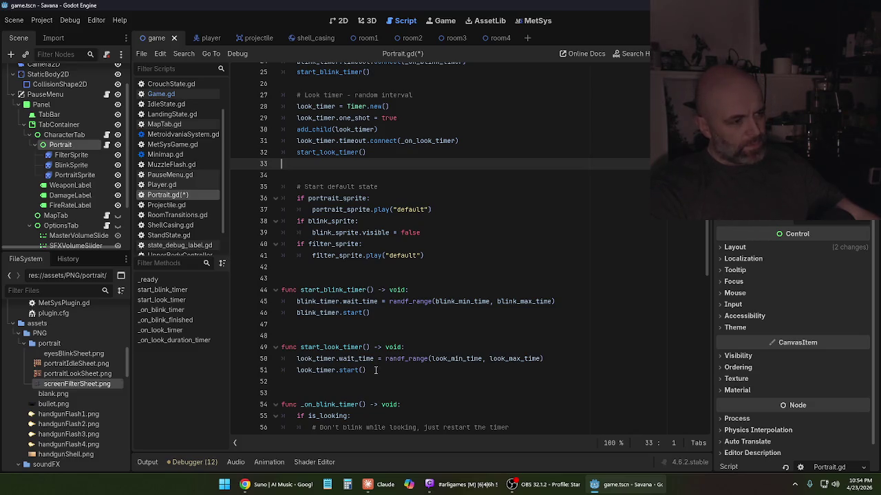
{"action": "mouse_move", "coordinate": [377, 371]}
{"action": "left_mouse_down"}
{"action": "mouse_move", "coordinate": [408, 358]}
{"action": "mouse_move", "coordinate": [338, 346]}
{"action": "left_mouse_up"}
{"action": "left_click", "coordinate": [366, 335]}
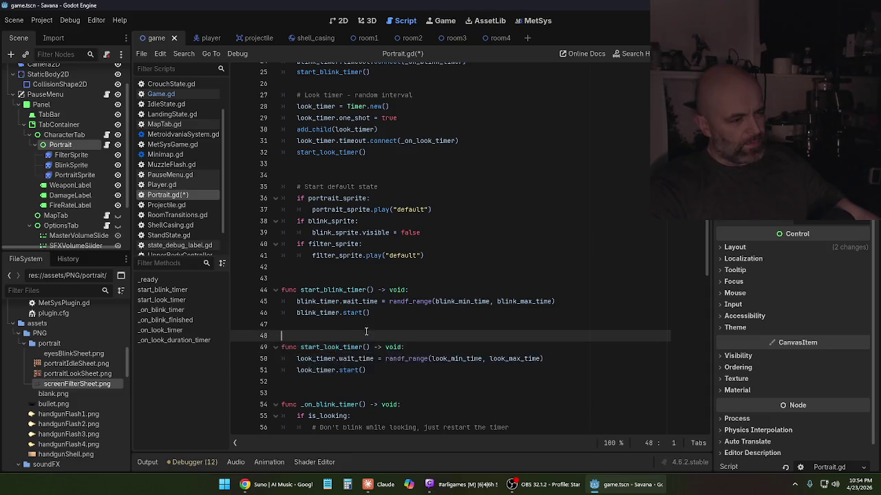
- Delete the unused _on_look_duration_timer function and run the project to test the portrait
{"action": "scroll", "coordinate": [389, 335], "scroll_direction": "down", "scroll_amount": 6}
{"action": "scroll", "coordinate": [388, 335], "scroll_direction": "down", "scroll_amount": 8}
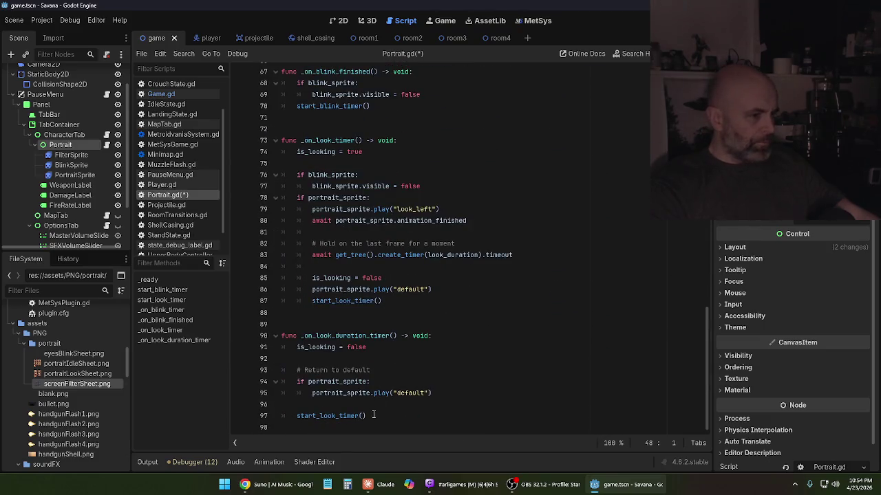
{"action": "mouse_move", "coordinate": [376, 417]}
{"action": "left_mouse_down"}
{"action": "mouse_move", "coordinate": [303, 349]}
{"action": "mouse_move", "coordinate": [268, 337]}
{"action": "left_mouse_up"}
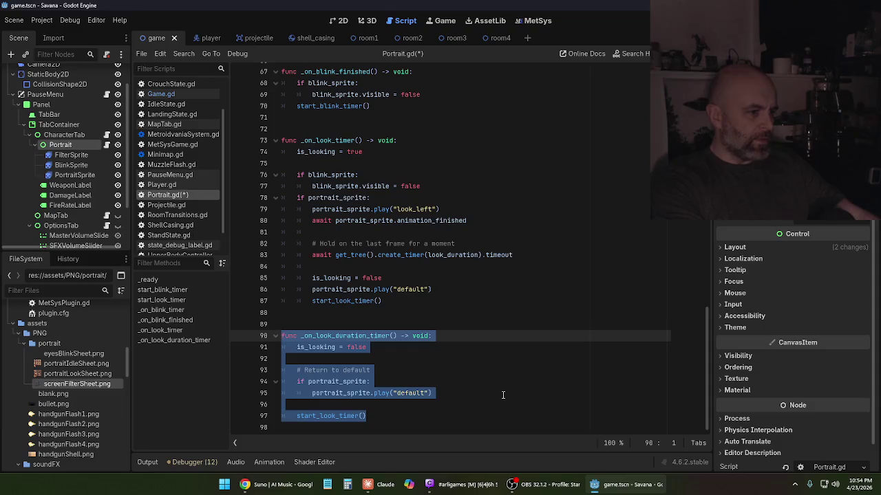
{"action": "key", "text": "BackSpace"}
{"action": "key", "text": "BackSpace"}
{"action": "key", "text": "BackSpace"}
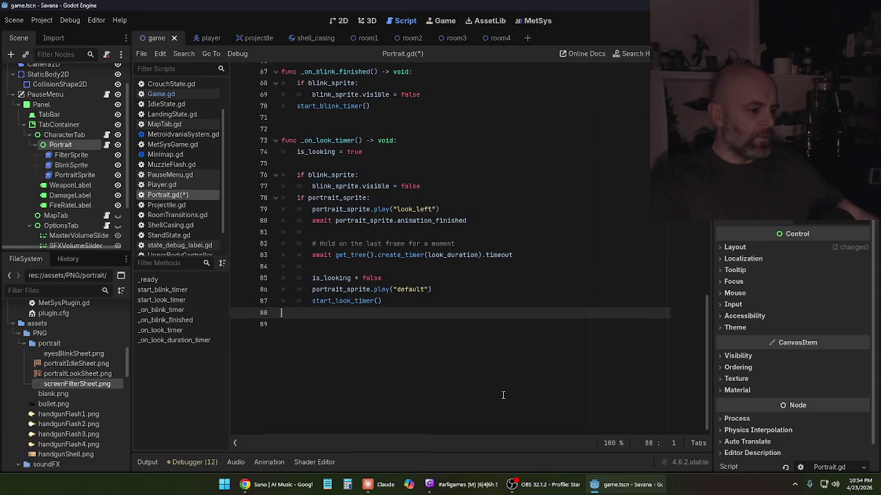
{"action": "key", "text": "F5"}
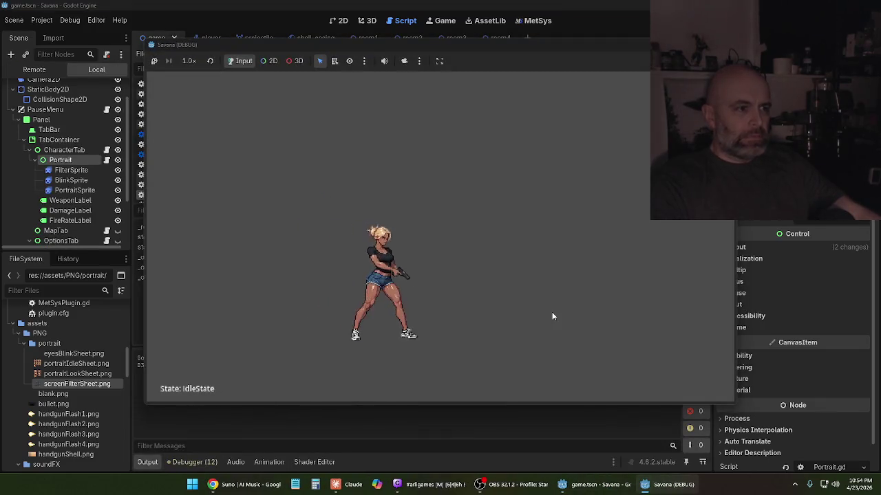
- Run the game, watch the portrait animate in the pause menu, then stop it
{"action": "key", "text": "Escape"}
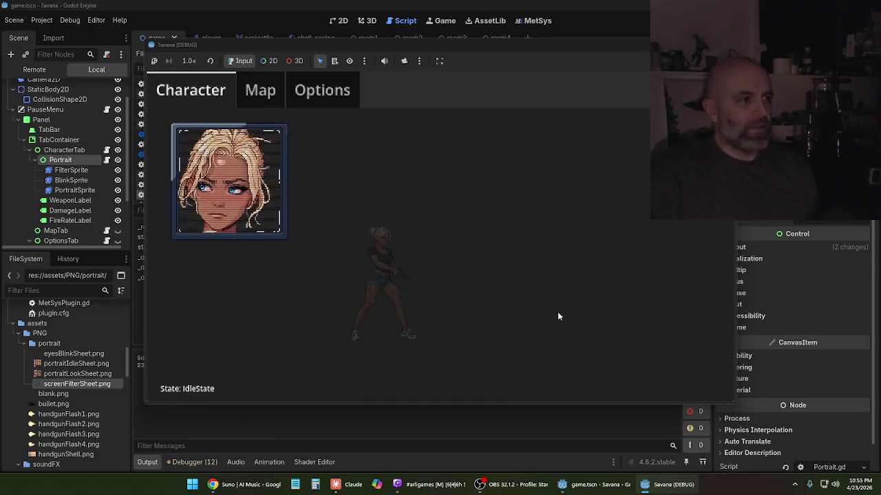
{"action": "key", "text": "F8"}
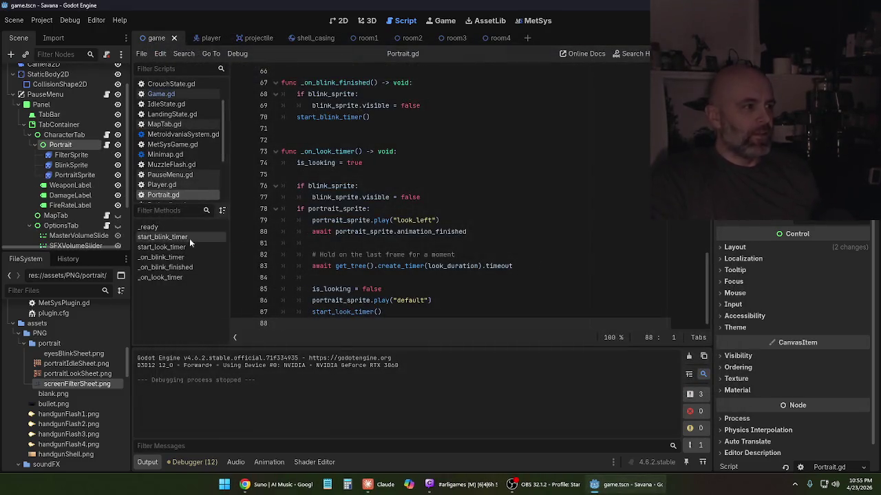
- Select FilterSprite, then Portrait again, so the SpriteFrames panel closes and the script editor grows
{"action": "left_click", "coordinate": [76, 156]}
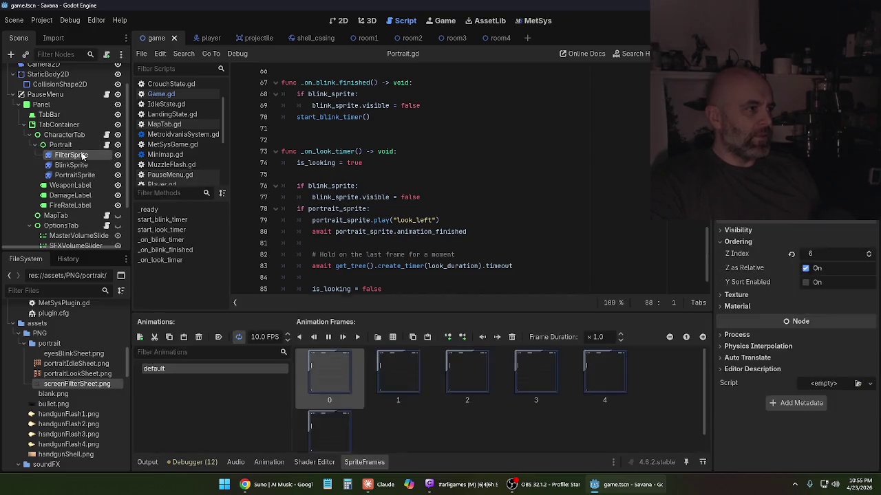
{"action": "left_click", "coordinate": [78, 146]}
{"action": "scroll", "coordinate": [791, 344], "scroll_direction": "down", "scroll_amount": 1}
{"action": "scroll", "coordinate": [791, 344], "scroll_direction": "up", "scroll_amount": 1}
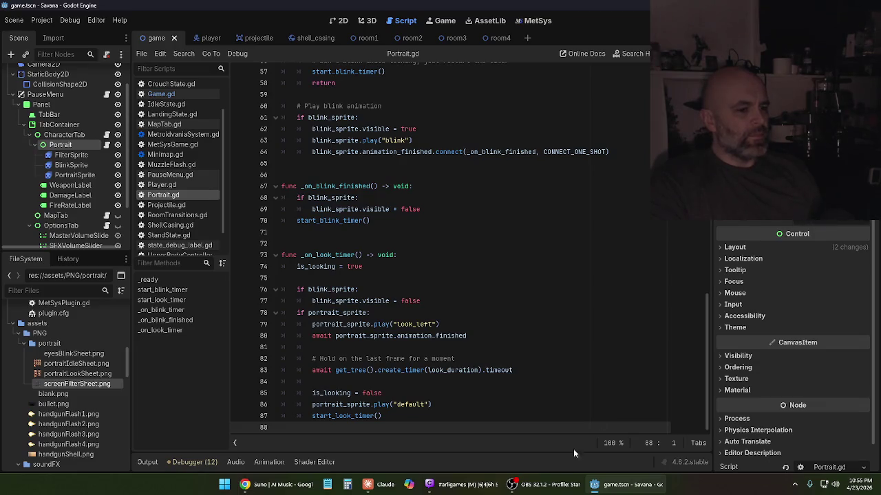
{"action": "left_click", "coordinate": [378, 484]}
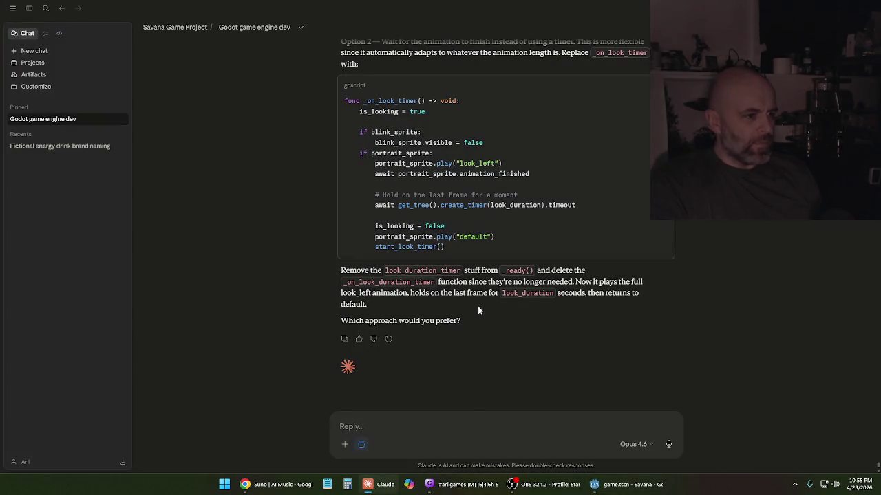
- Scroll through Claude's reply to review the proposed options
{"action": "scroll", "coordinate": [482, 323], "scroll_direction": "up", "scroll_amount": 4}
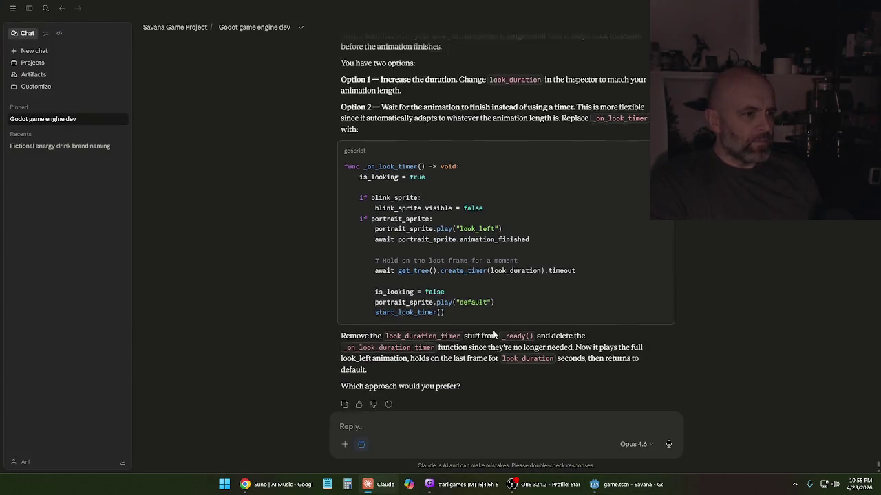
{"action": "scroll", "coordinate": [493, 333], "scroll_direction": "down", "scroll_amount": 2}
{"action": "scroll", "coordinate": [493, 333], "scroll_direction": "up", "scroll_amount": 2}
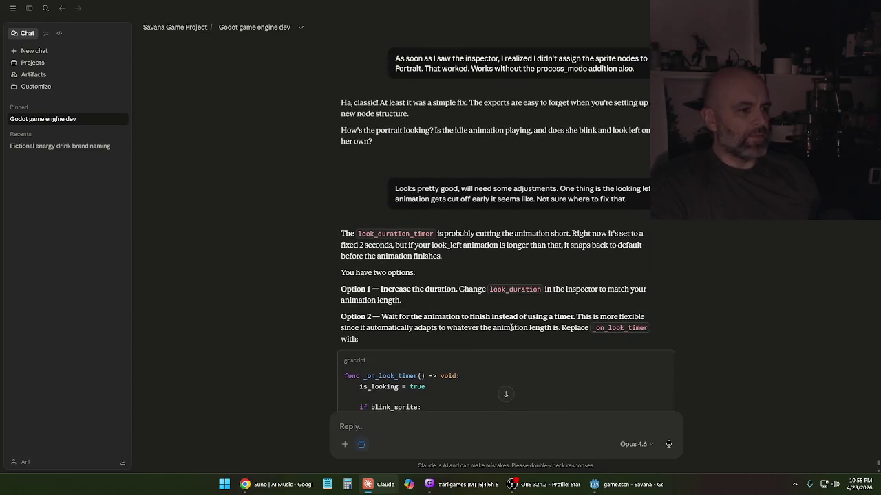
{"action": "scroll", "coordinate": [509, 326], "scroll_direction": "down", "scroll_amount": 3}
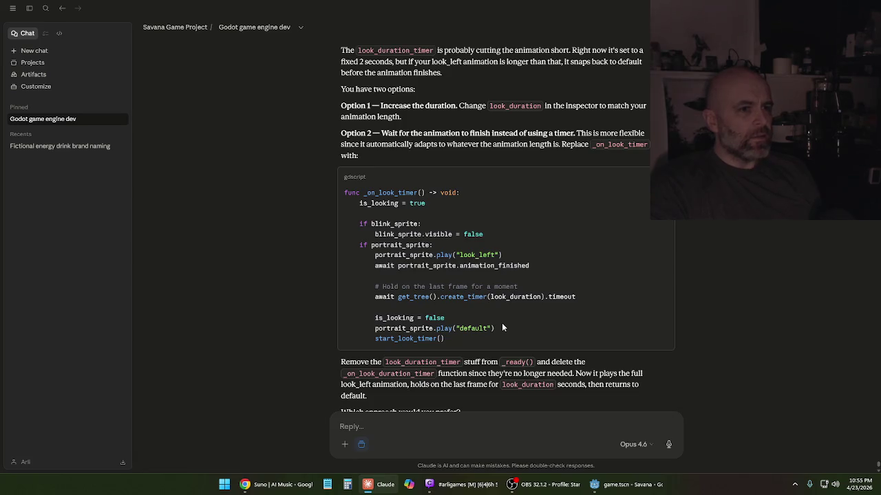
{"action": "scroll", "coordinate": [490, 347], "scroll_direction": "down", "scroll_amount": 2}
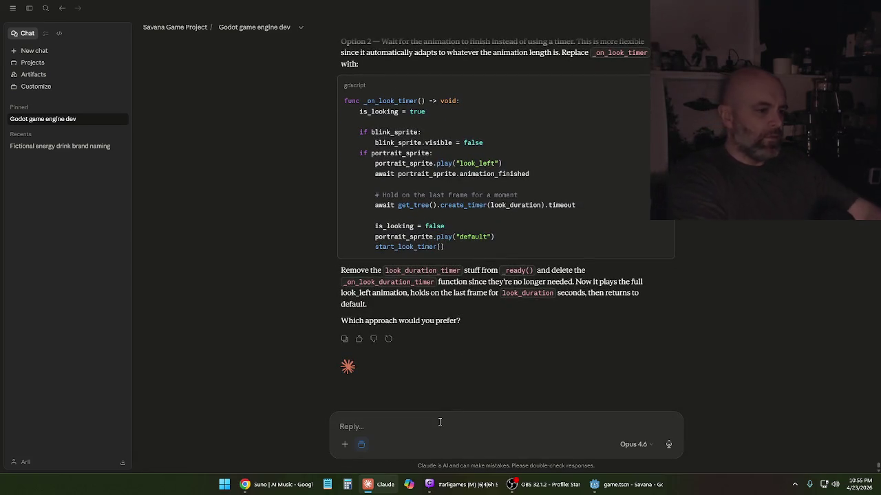
- Send 'Option 2' to Claude, then bring the Godot editor forward
{"action": "type", "text": "Option 2"}
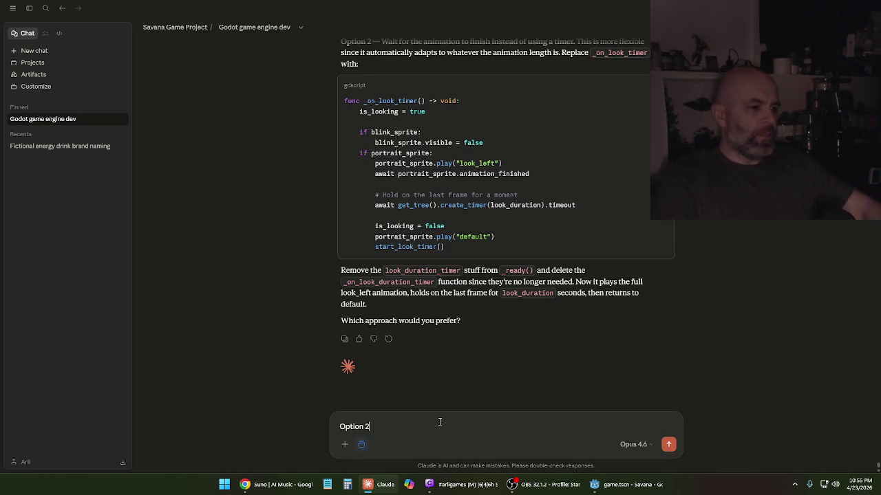
{"action": "key", "text": "Return"}
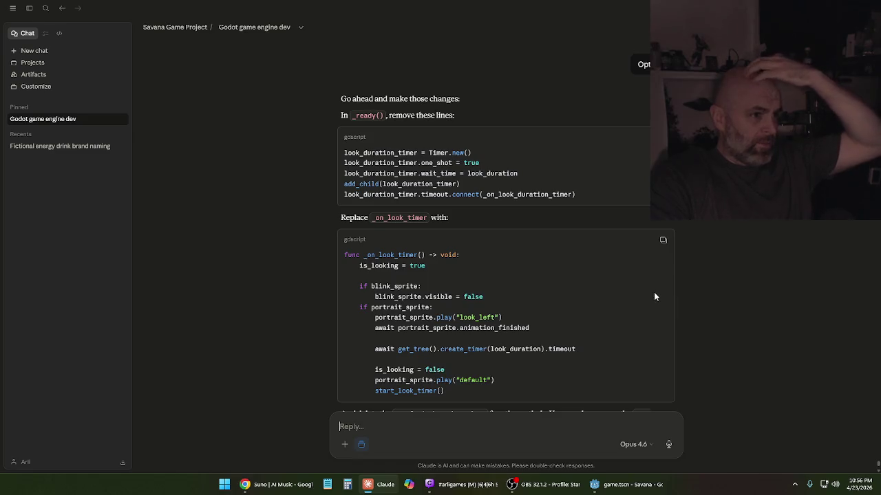
{"action": "mouse_move", "coordinate": [625, 490]}
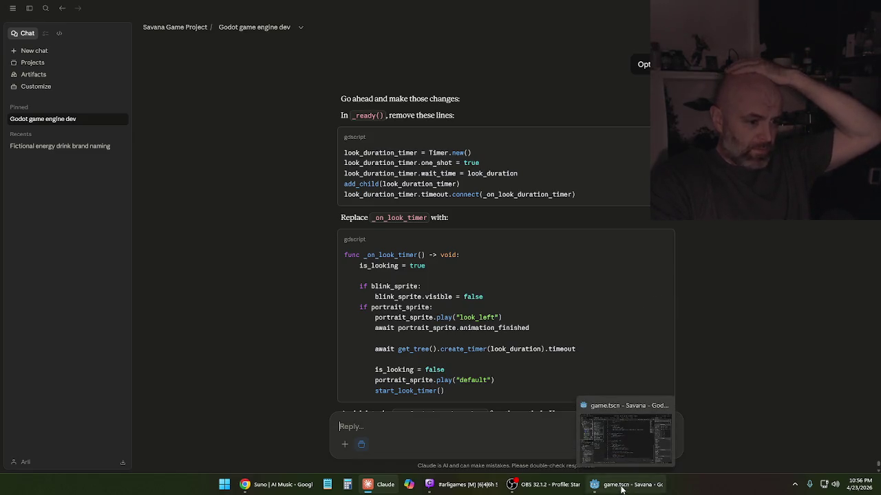
{"action": "left_click", "coordinate": [604, 485]}
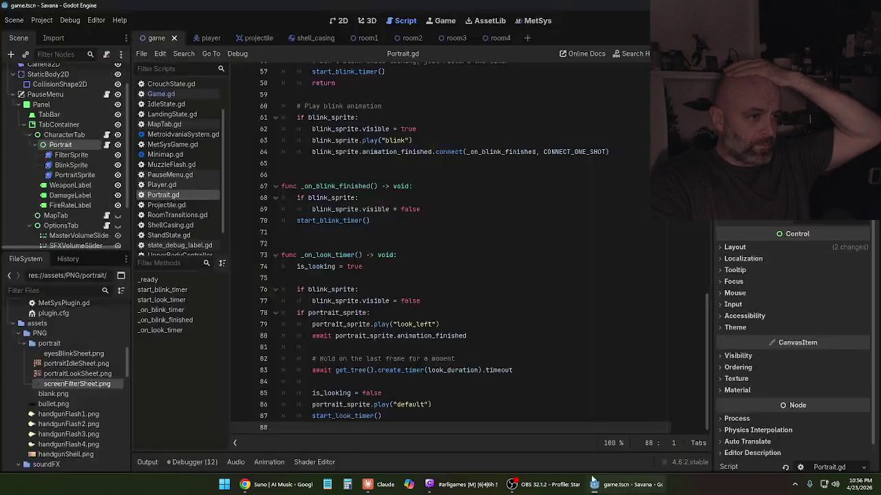
- Compare Portrait.gd's _ready() timer setup with Claude's answer, then return to the Claude chat
{"action": "scroll", "coordinate": [447, 237], "scroll_direction": "up", "scroll_amount": 6}
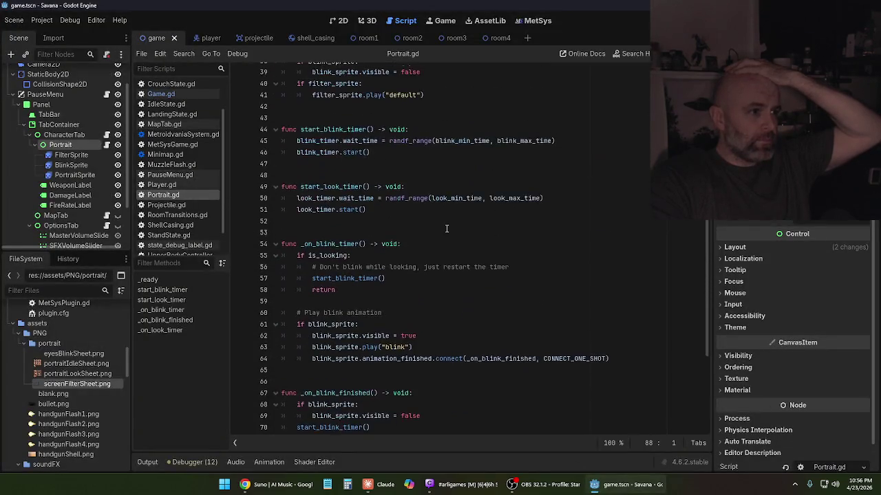
{"action": "scroll", "coordinate": [448, 241], "scroll_direction": "up", "scroll_amount": 12}
{"action": "scroll", "coordinate": [485, 269], "scroll_direction": "down", "scroll_amount": 3}
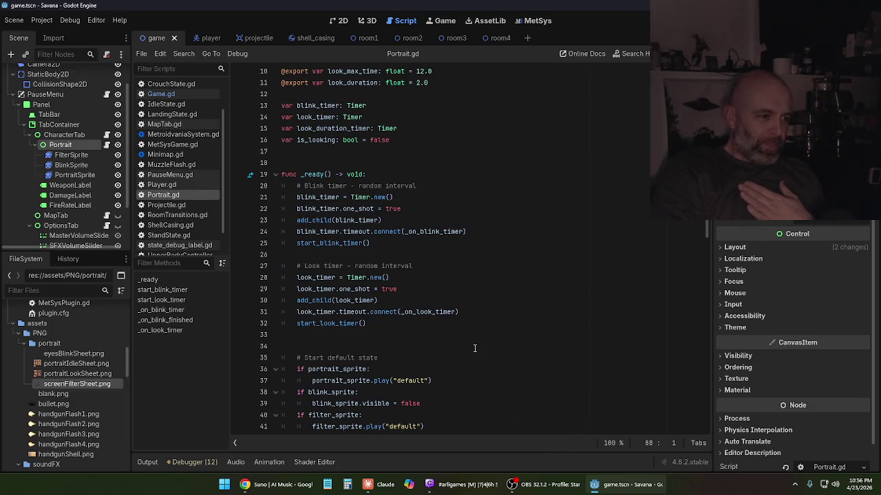
{"action": "mouse_move", "coordinate": [386, 490]}
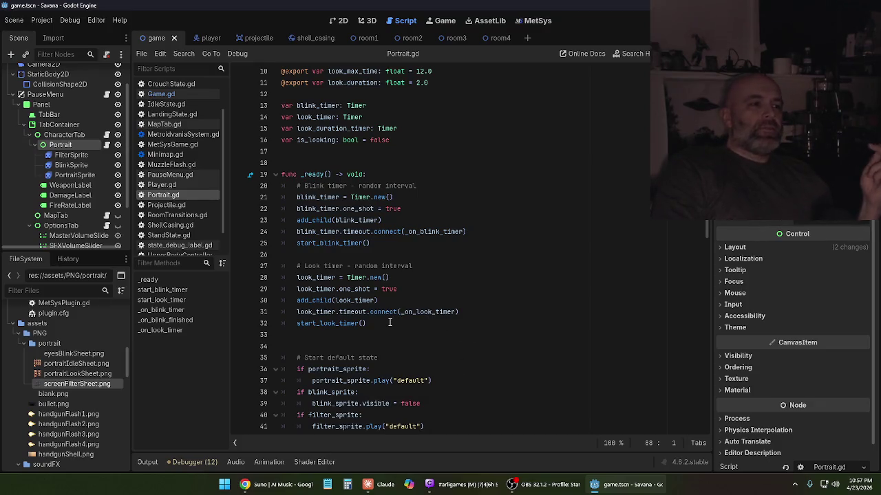
{"action": "left_click", "coordinate": [381, 486]}
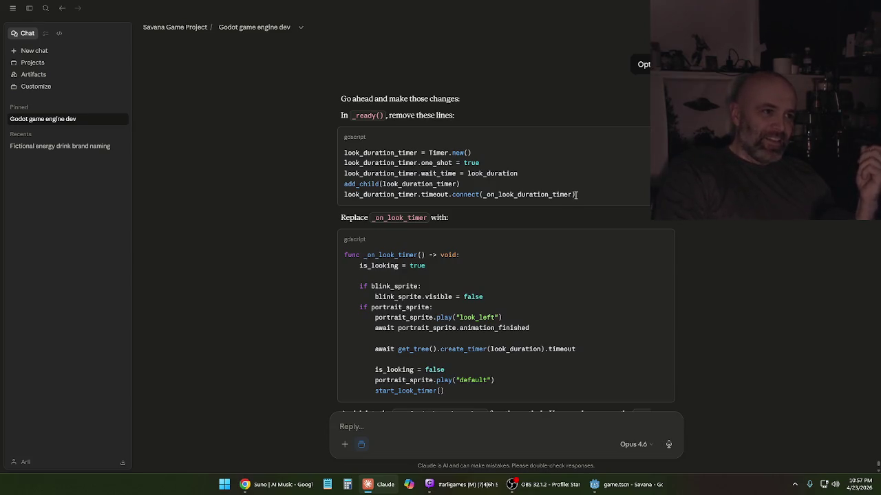
- Delete the look-timer creation lines 27–31 from _ready(), then return to Claude
{"action": "key", "text": "alt+Tab"}
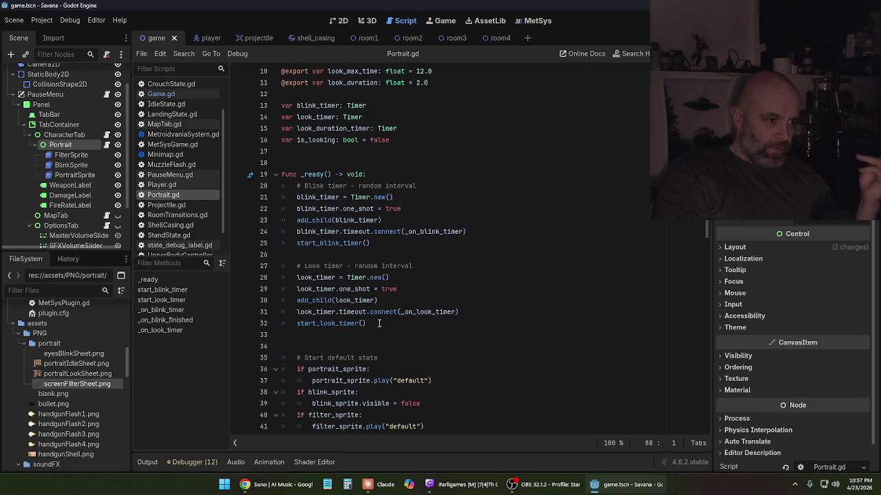
{"action": "mouse_move", "coordinate": [466, 312]}
{"action": "left_mouse_down"}
{"action": "mouse_move", "coordinate": [330, 300]}
{"action": "mouse_move", "coordinate": [262, 269]}
{"action": "left_mouse_up"}
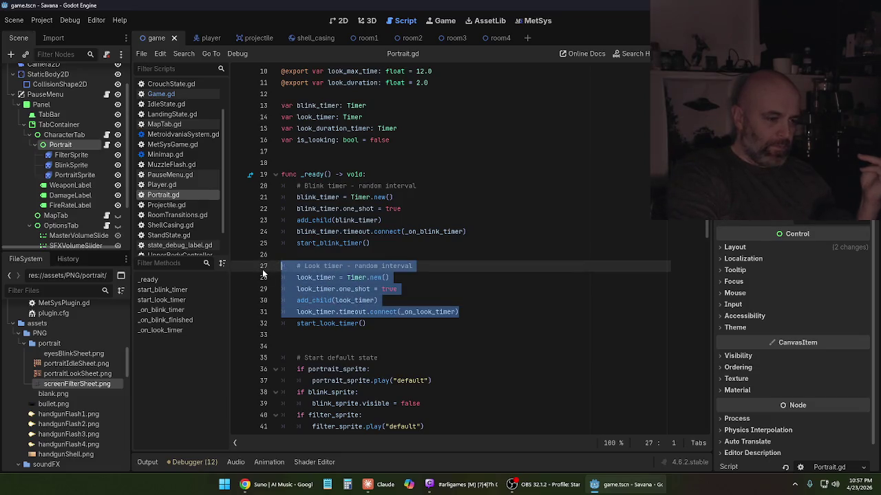
{"action": "key", "text": "Delete"}
{"action": "key", "text": "BackSpace"}
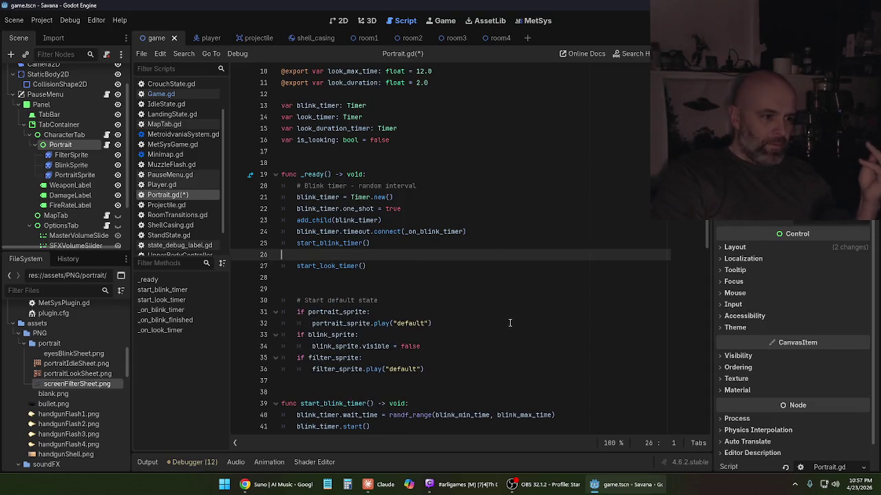
{"action": "left_click", "coordinate": [386, 485]}
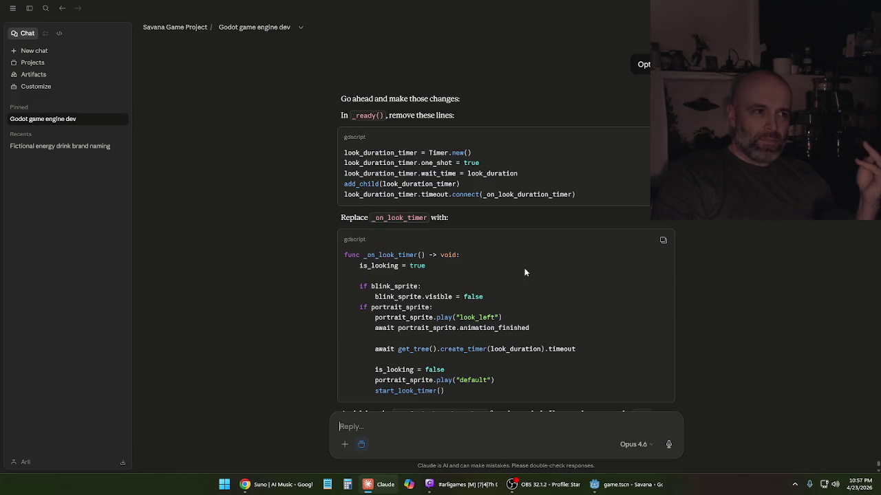
- Select Claude's replacement _on_look_timer code, check its indentation, and return to Godot
{"action": "scroll", "coordinate": [524, 273], "scroll_direction": "down", "scroll_amount": 2}
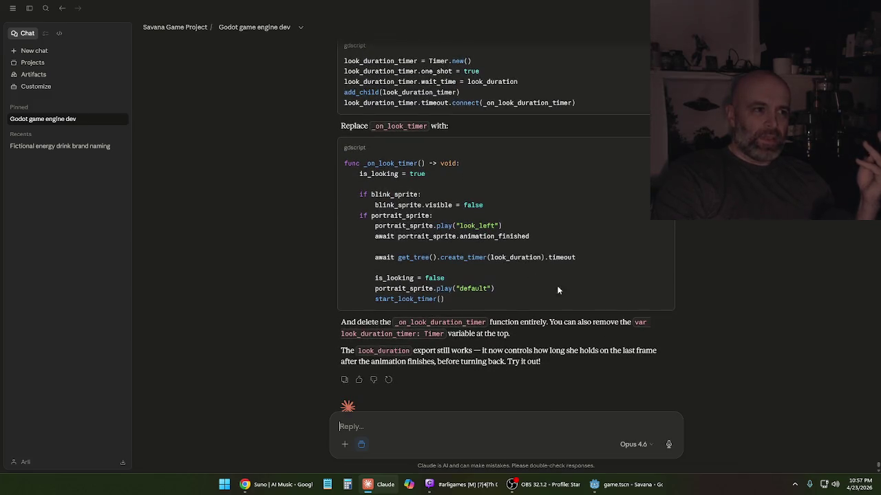
{"action": "left_click_drag", "start_coordinate": [458, 299], "coordinate": [344, 164]}
{"action": "key", "text": "ctrl+c"}
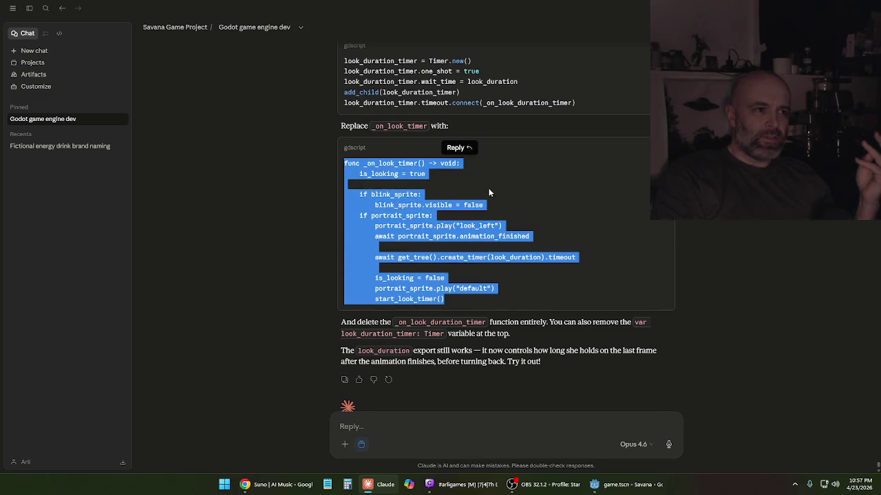
{"action": "left_click", "coordinate": [427, 201]}
{"action": "double_click", "coordinate": [356, 234]}
{"action": "left_click", "coordinate": [370, 227]}
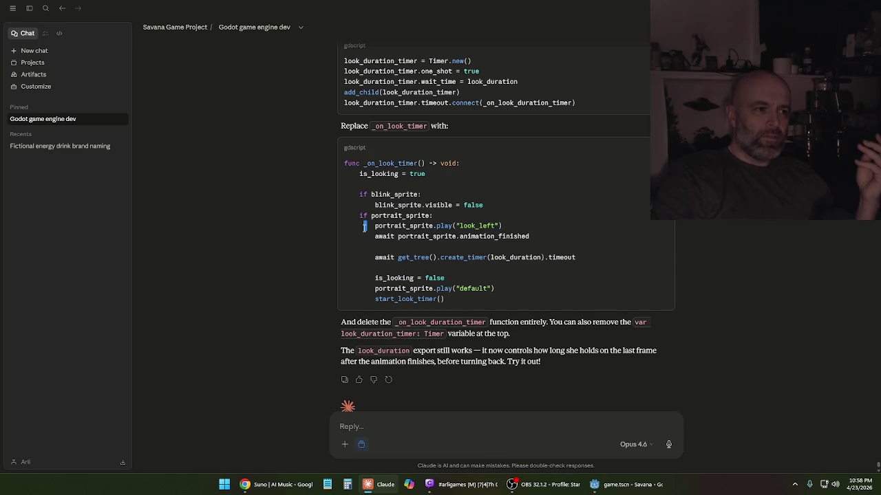
{"action": "left_click", "coordinate": [370, 236]}
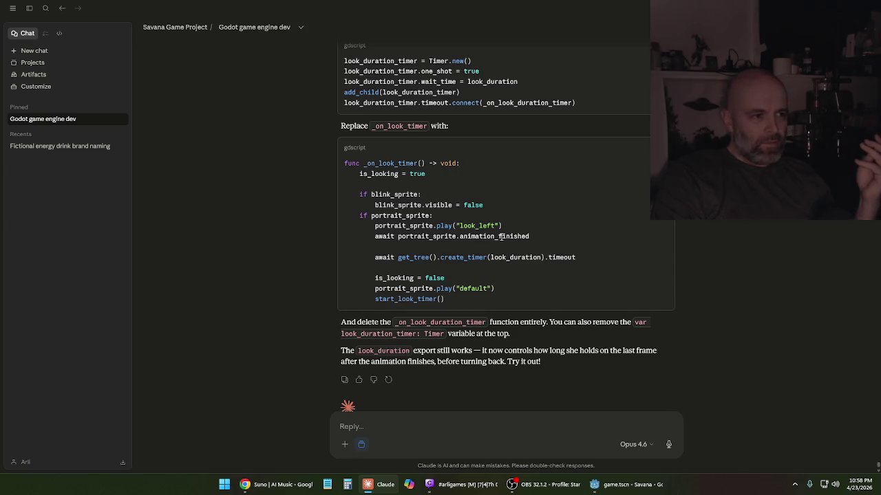
{"action": "left_click", "coordinate": [623, 484]}
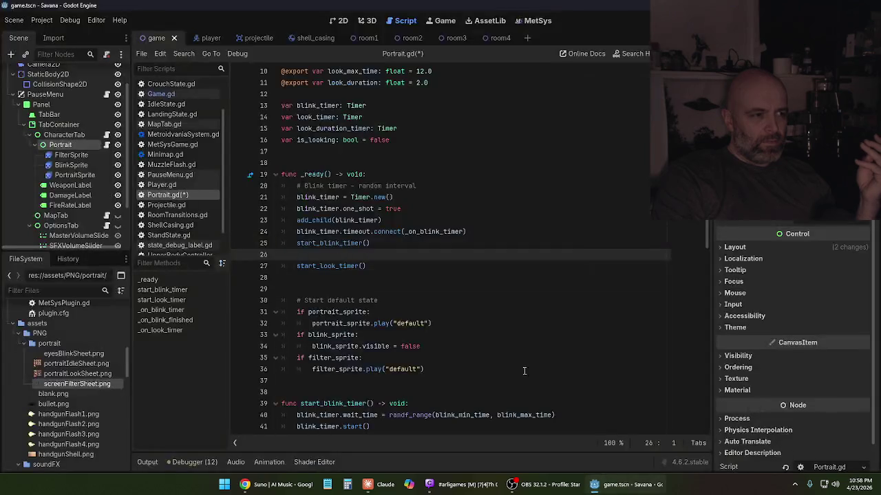
- Replace the whole _on_look_timer function with Claude's pasted version
{"action": "left_click", "coordinate": [425, 275]}
{"action": "scroll", "coordinate": [425, 276], "scroll_direction": "down", "scroll_amount": 7}
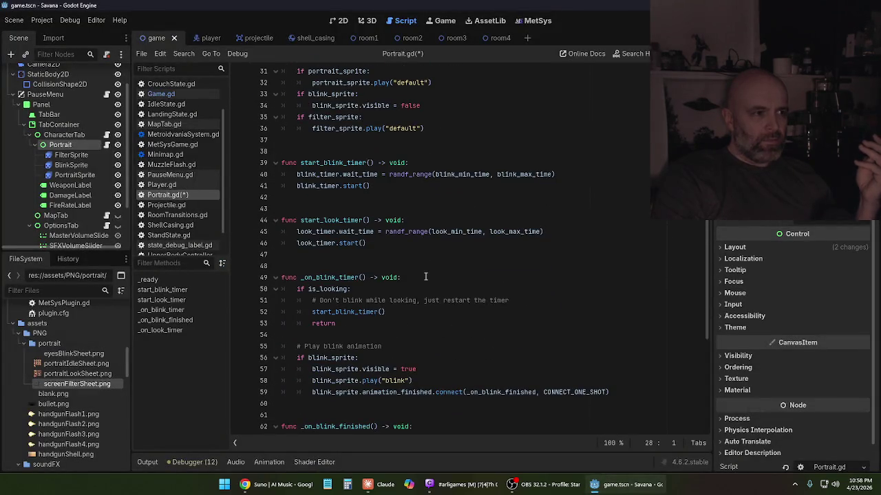
{"action": "scroll", "coordinate": [425, 277], "scroll_direction": "down", "scroll_amount": 1}
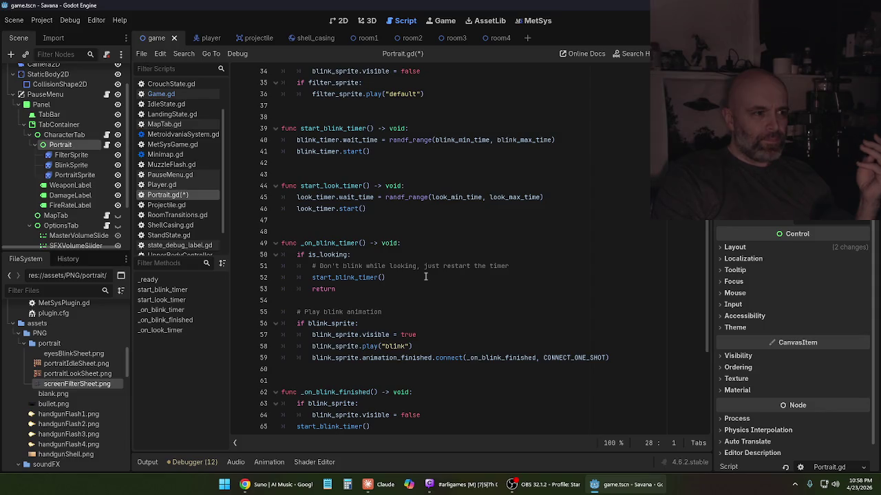
{"action": "scroll", "coordinate": [425, 276], "scroll_direction": "down", "scroll_amount": 4}
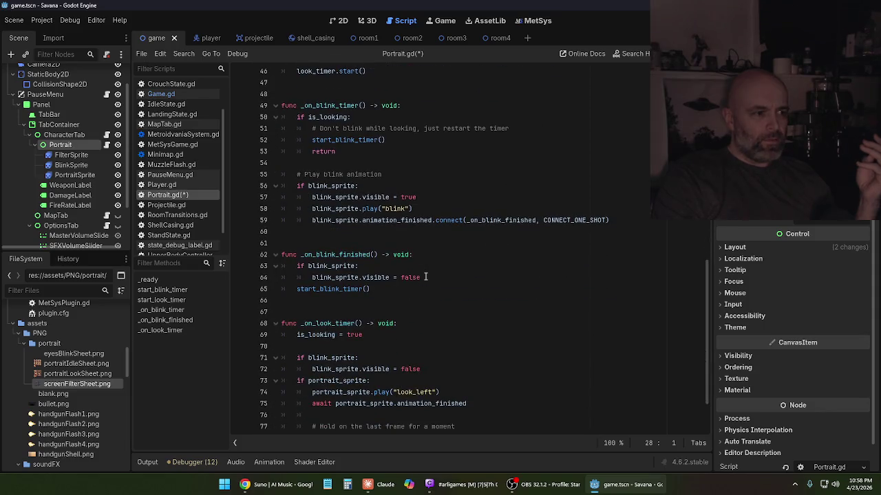
{"action": "scroll", "coordinate": [425, 277], "scroll_direction": "down", "scroll_amount": 2}
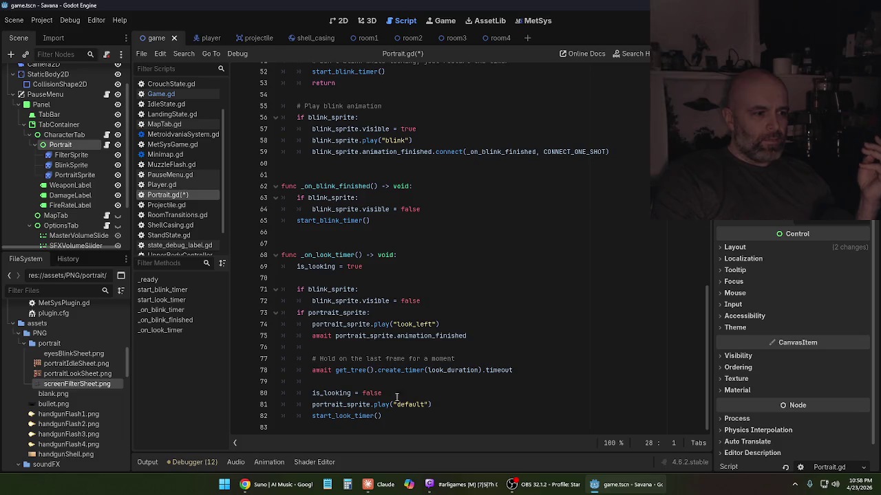
{"action": "mouse_move", "coordinate": [397, 416]}
{"action": "left_mouse_down"}
{"action": "mouse_move", "coordinate": [357, 414]}
{"action": "mouse_move", "coordinate": [289, 336]}
{"action": "mouse_move", "coordinate": [263, 256]}
{"action": "left_mouse_up"}
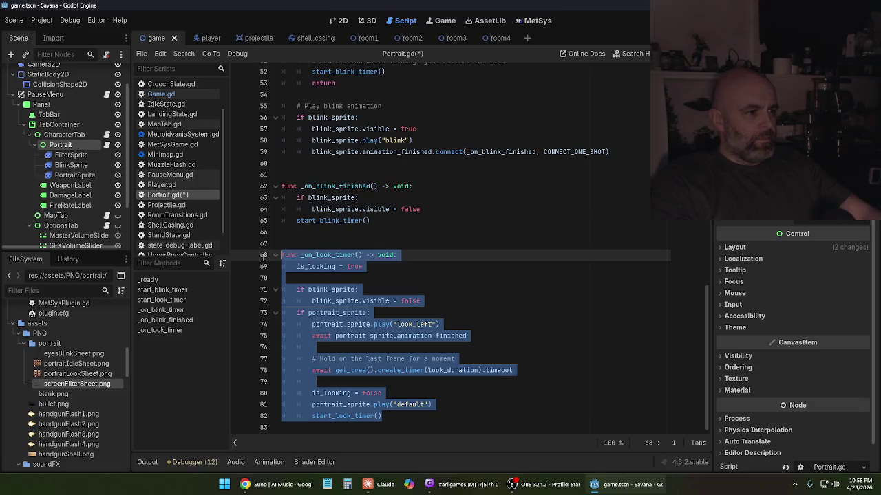
{"action": "key", "text": "ctrl+v"}
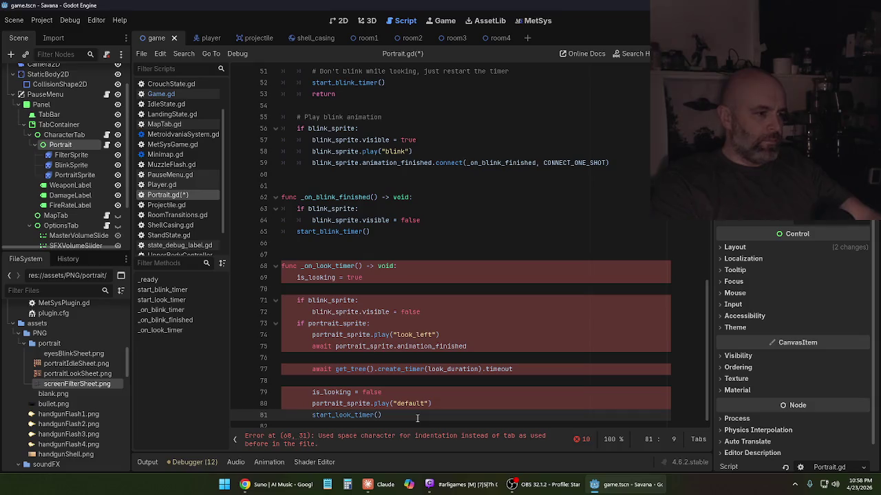
- Convert the pasted function's space indents to tabs line by line, then save Portrait.gd
{"action": "key", "text": "BackSpace"}
{"action": "key", "text": "BackSpace"}
{"action": "key", "text": "BackSpace"}
{"action": "key", "text": "BackSpace"}
{"action": "key", "text": "BackSpace"}
{"action": "key", "text": "BackSpace"}
{"action": "key", "text": "Tab"}
{"action": "key", "text": "Tab"}
{"action": "key", "text": "Up"}
{"action": "key", "text": "BackSpace"}
{"action": "key", "text": "BackSpace"}
{"action": "key", "text": "BackSpace"}
{"action": "key", "text": "BackSpace"}
{"action": "key", "text": "BackSpace"}
{"action": "key", "text": "BackSpace"}
{"action": "key", "text": "Tab"}
{"action": "key", "text": "Tab"}
{"action": "key", "text": "Up"}
{"action": "key", "text": "BackSpace"}
{"action": "key", "text": "BackSpace"}
{"action": "key", "text": "BackSpace"}
{"action": "key", "text": "BackSpace"}
{"action": "key", "text": "BackSpace"}
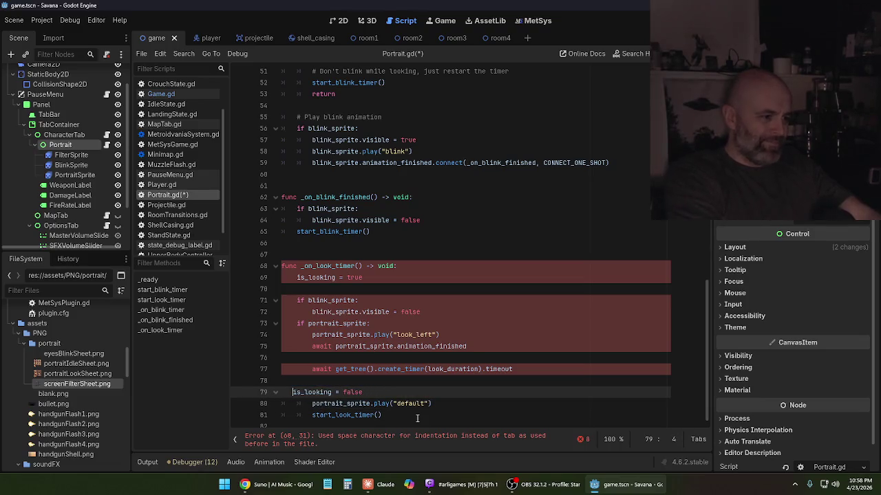
{"action": "key", "text": "Tab"}
{"action": "key", "text": "Tab"}
{"action": "key", "text": "Up"}
{"action": "key", "text": "Up"}
{"action": "key", "text": "BackSpace"}
{"action": "key", "text": "BackSpace"}
{"action": "key", "text": "BackSpace"}
{"action": "key", "text": "Tab"}
{"action": "key", "text": "Tab"}
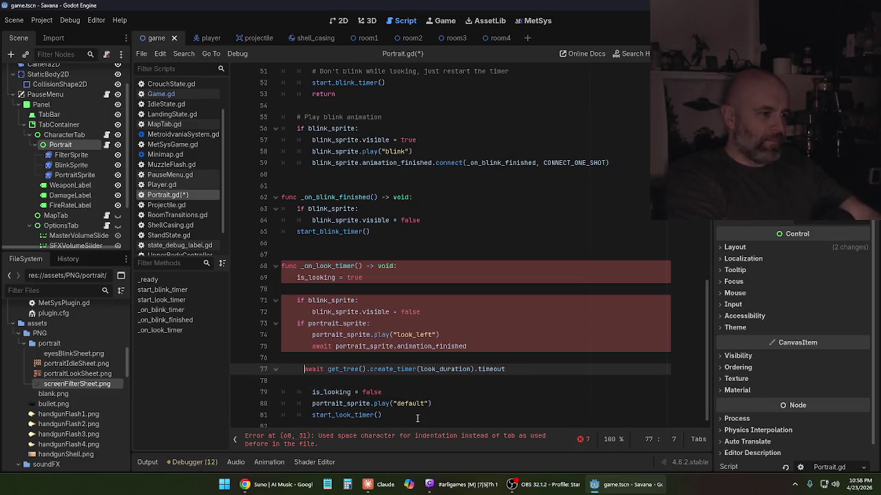
{"action": "key", "text": "Up"}
{"action": "key", "text": "Up"}
{"action": "key", "text": "BackSpace"}
{"action": "key", "text": "BackSpace"}
{"action": "key", "text": "BackSpace"}
{"action": "key", "text": "Tab"}
{"action": "key", "text": "Tab"}
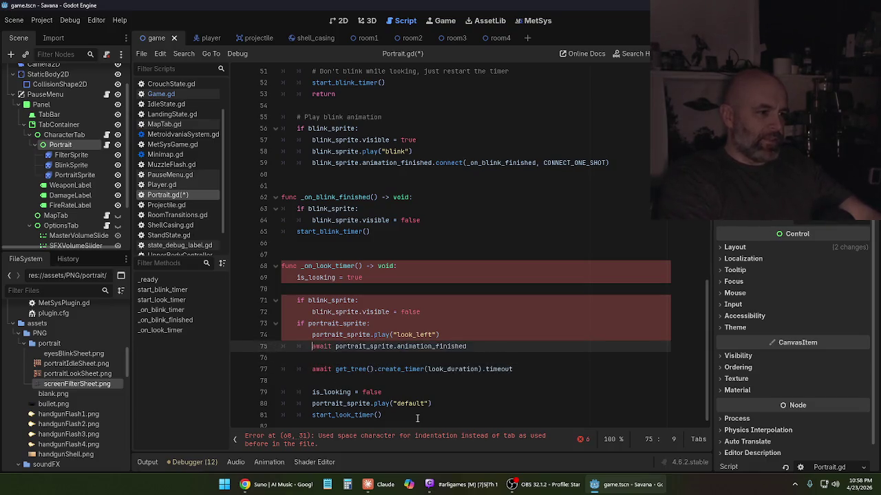
{"action": "key", "text": "Up"}
{"action": "key", "text": "BackSpace"}
{"action": "key", "text": "BackSpace"}
{"action": "key", "text": "BackSpace"}
{"action": "key", "text": "BackSpace"}
{"action": "key", "text": "BackSpace"}
{"action": "key", "text": "BackSpace"}
{"action": "key", "text": "Tab"}
{"action": "key", "text": "Tab"}
{"action": "key", "text": "Up"}
{"action": "key", "text": "BackSpace"}
{"action": "key", "text": "BackSpace"}
{"action": "key", "text": "BackSpace"}
{"action": "key", "text": "Tab"}
{"action": "key", "text": "Up"}
{"action": "key", "text": "BackSpace"}
{"action": "key", "text": "BackSpace"}
{"action": "key", "text": "BackSpace"}
{"action": "key", "text": "Tab"}
{"action": "key", "text": "Tab"}
{"action": "key", "text": "Up"}
{"action": "key", "text": "BackSpace"}
{"action": "key", "text": "BackSpace"}
{"action": "key", "text": "BackSpace"}
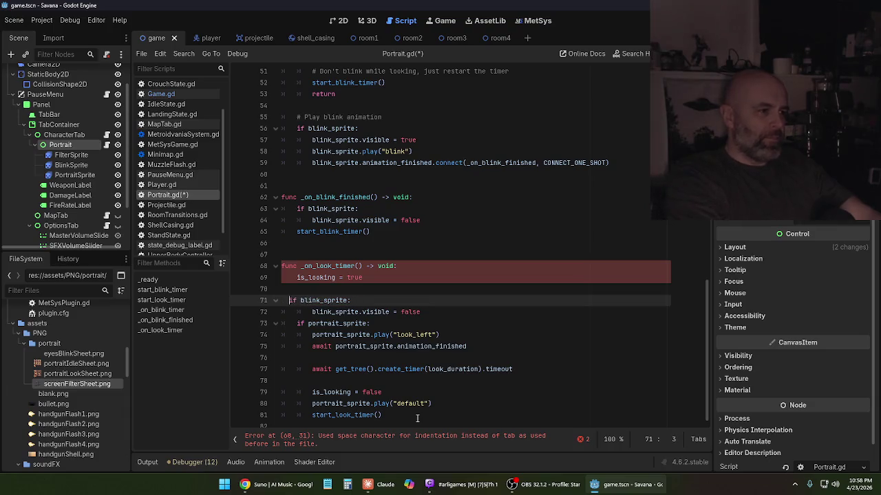
{"action": "key", "text": "Tab"}
{"action": "key", "text": "Up"}
{"action": "key", "text": "Up"}
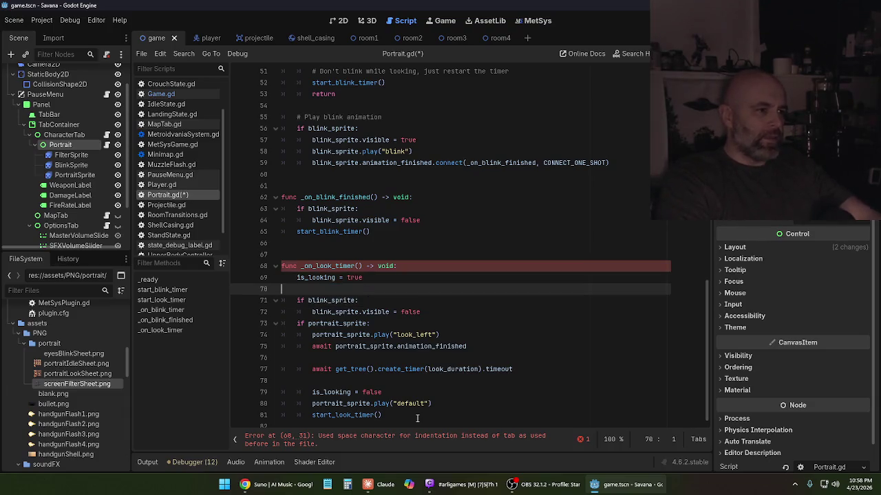
{"action": "key", "text": "BackSpace"}
{"action": "key", "text": "BackSpace"}
{"action": "key", "text": "BackSpace"}
{"action": "key", "text": "Tab"}
{"action": "key", "text": "Up"}
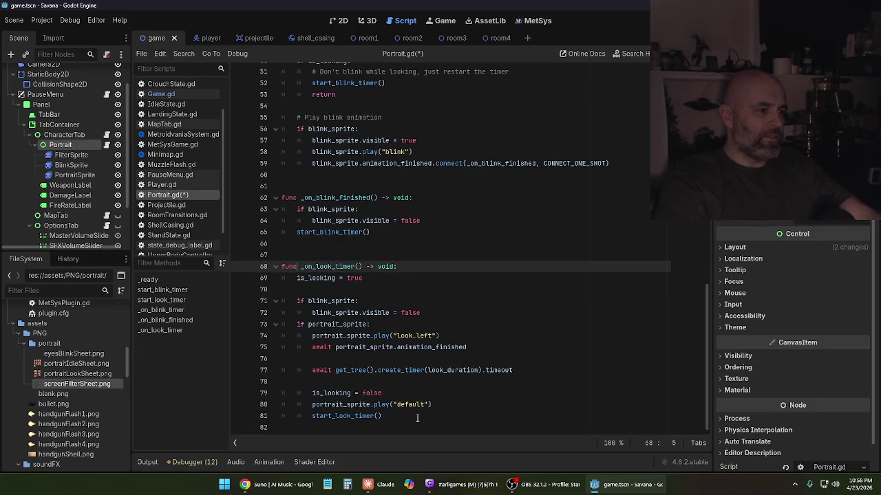
{"action": "key", "text": "ctrl+s"}
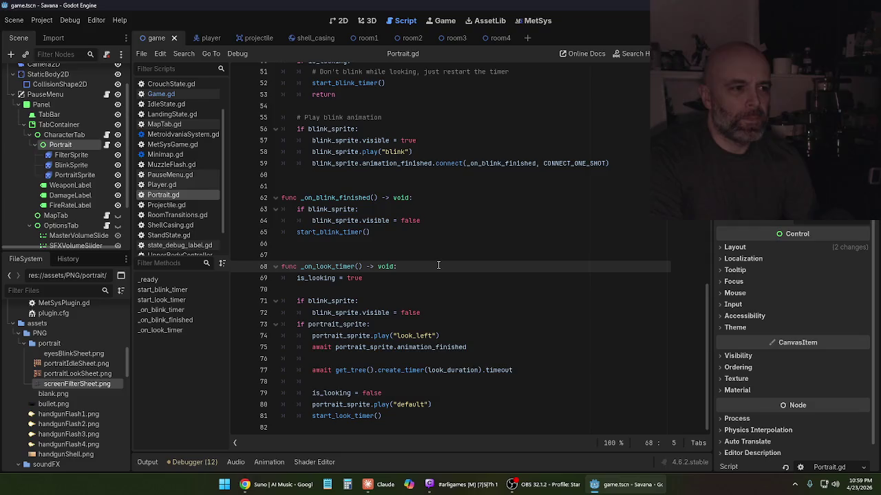
- Inspect the updated _on_look_timer code that plays look_left, waits, then restores default
{"action": "left_click", "coordinate": [386, 290]}
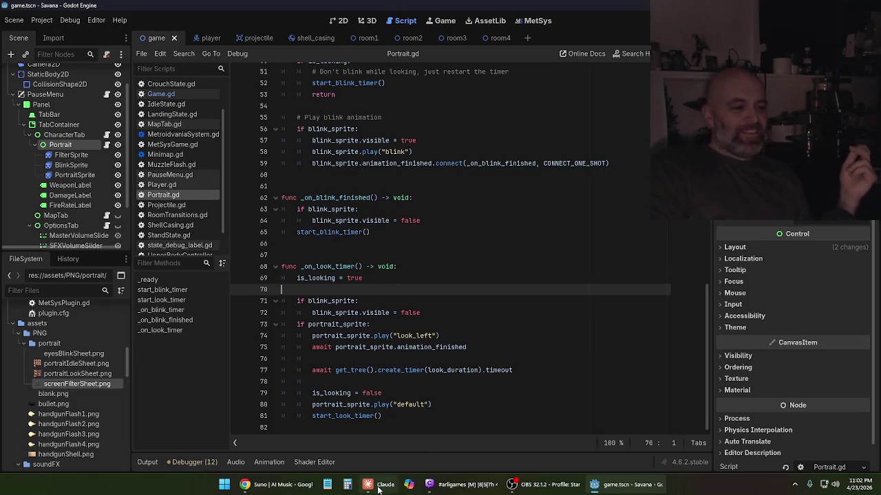
{"action": "mouse_move", "coordinate": [378, 484]}
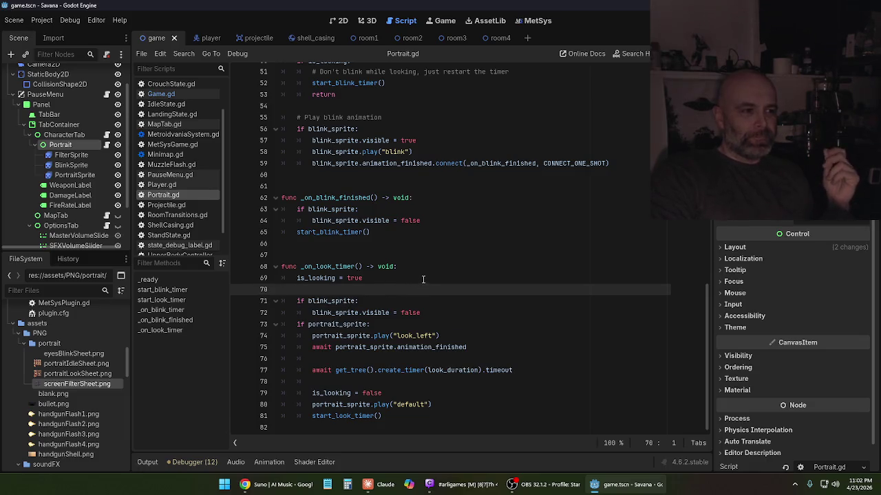
- Read through Claude's revised _on_look_timer code, then switch back to Godot
{"action": "left_click", "coordinate": [377, 485]}
{"action": "scroll", "coordinate": [562, 245], "scroll_direction": "up", "scroll_amount": 4}
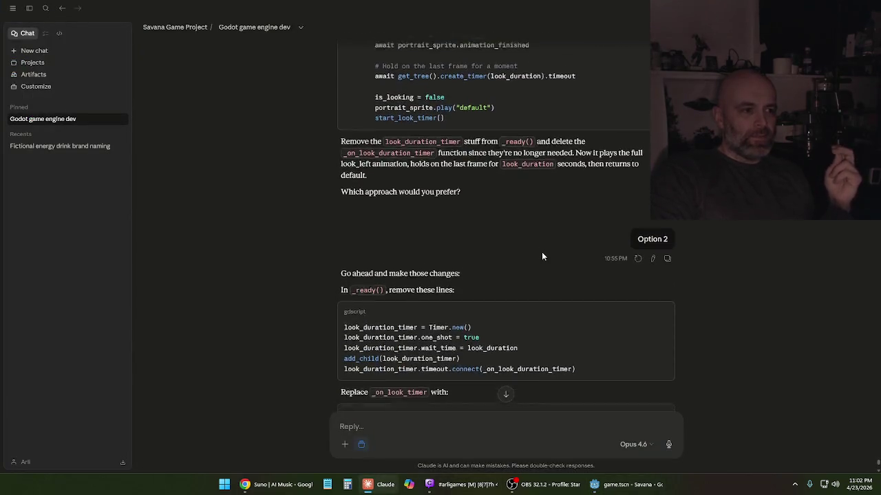
{"action": "scroll", "coordinate": [541, 252], "scroll_direction": "down", "scroll_amount": 3}
{"action": "scroll", "coordinate": [481, 155], "scroll_direction": "up", "scroll_amount": 3}
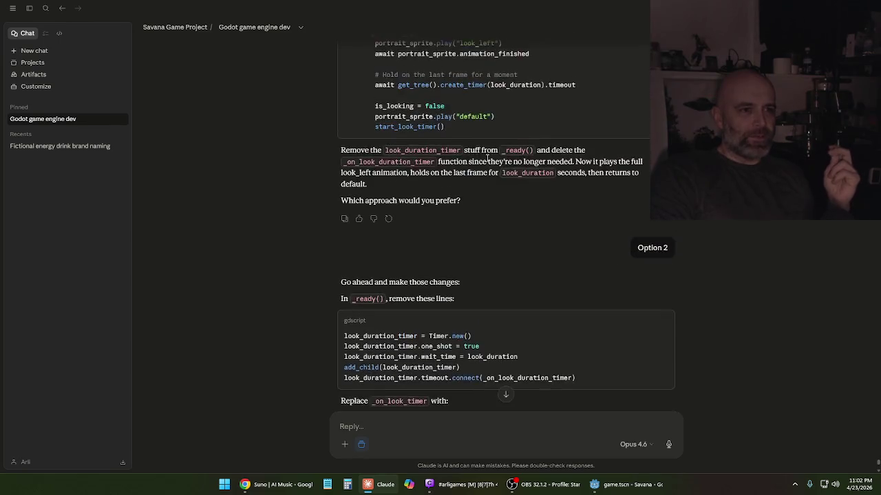
{"action": "scroll", "coordinate": [476, 183], "scroll_direction": "down", "scroll_amount": 4}
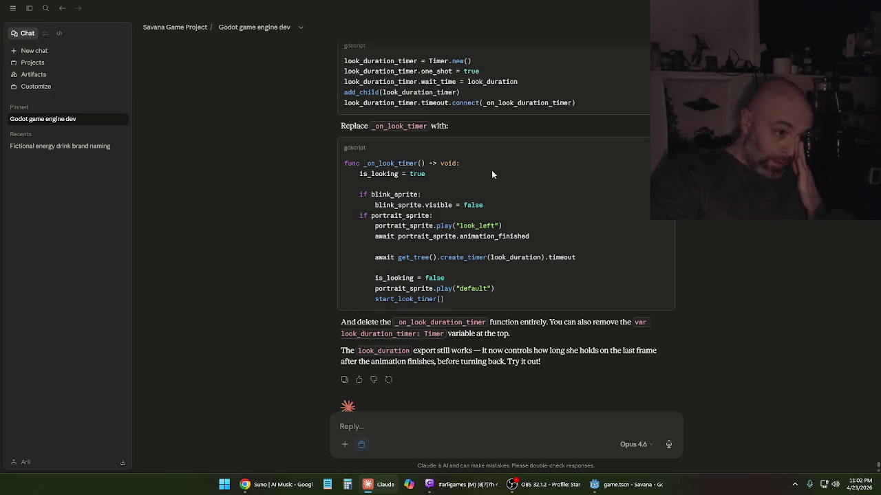
{"action": "scroll", "coordinate": [428, 262], "scroll_direction": "down", "scroll_amount": 1}
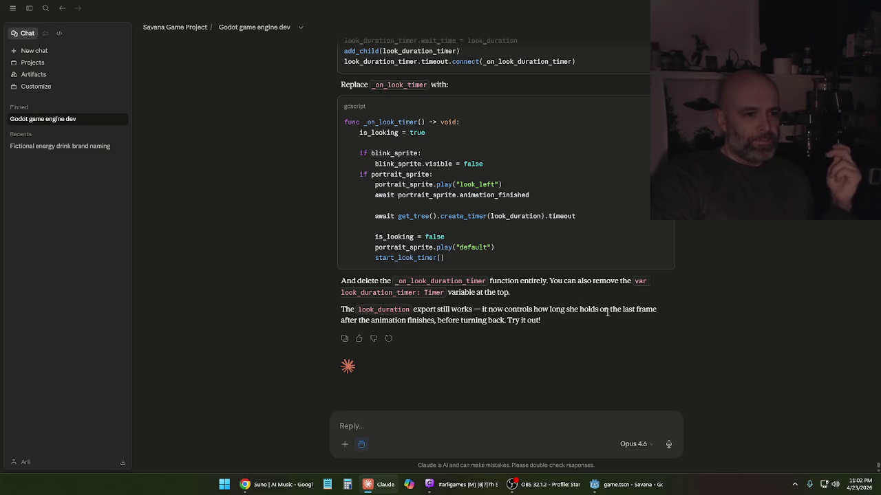
{"action": "scroll", "coordinate": [605, 311], "scroll_direction": "up", "scroll_amount": 8}
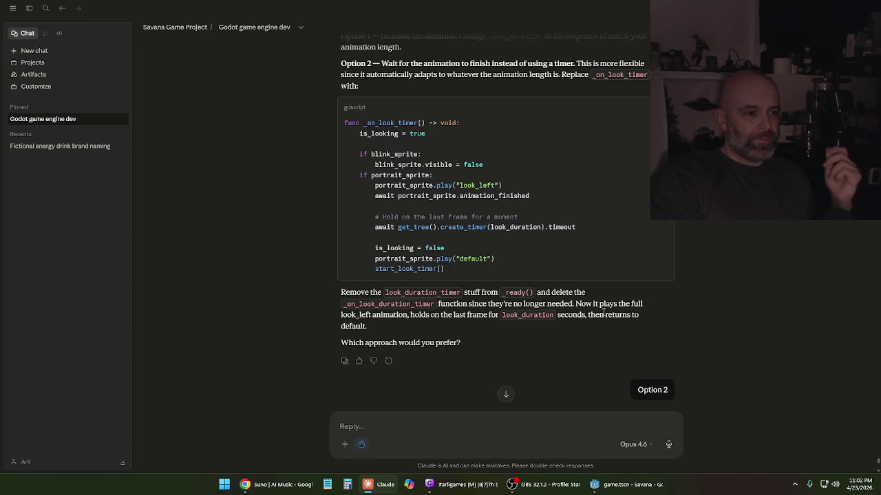
{"action": "scroll", "coordinate": [603, 313], "scroll_direction": "down", "scroll_amount": 10}
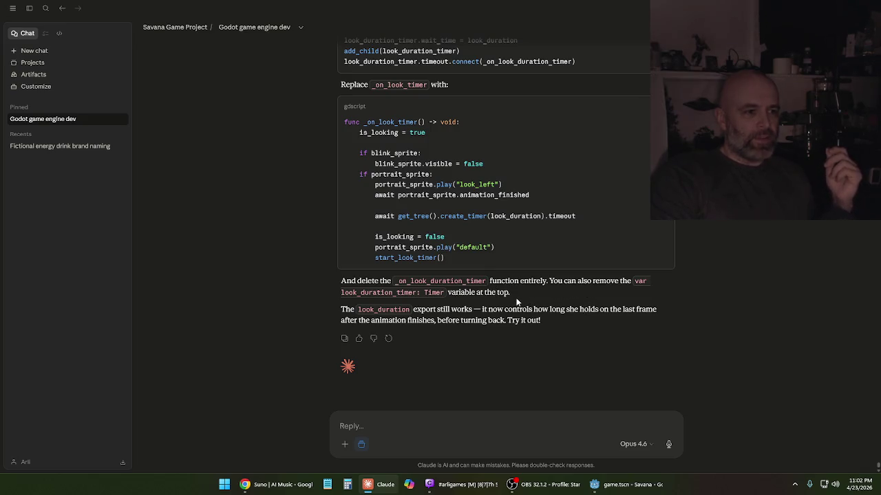
{"action": "key", "text": "alt+Tab"}
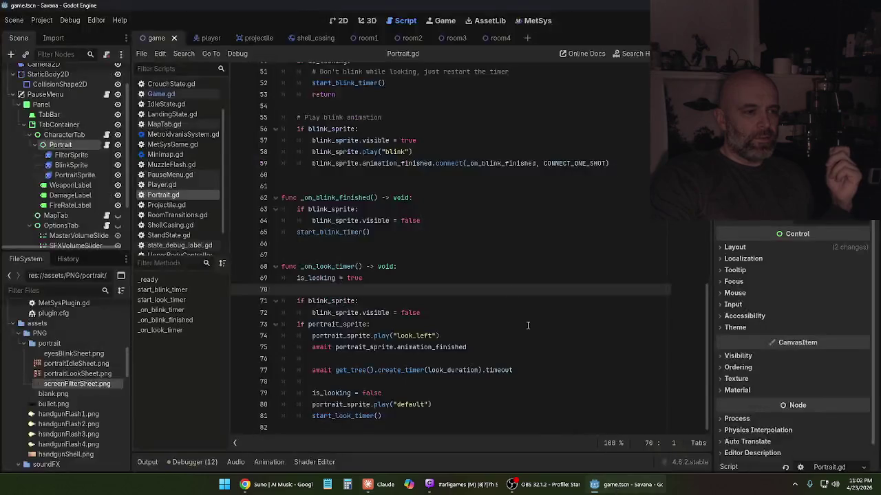
- Delete the 'var look_duration_timer: Timer' declaration and save Portrait.gd
{"action": "scroll", "coordinate": [528, 325], "scroll_direction": "up", "scroll_amount": 15}
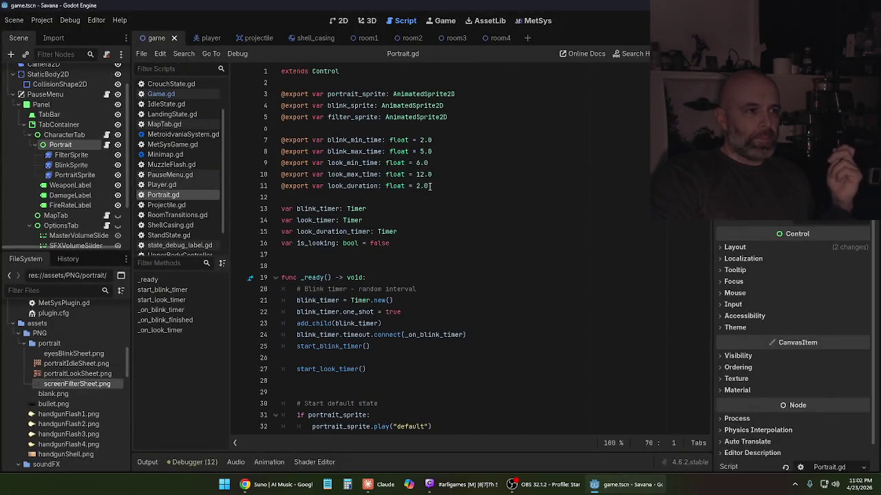
{"action": "left_click_drag", "start_coordinate": [431, 186], "coordinate": [312, 186]}
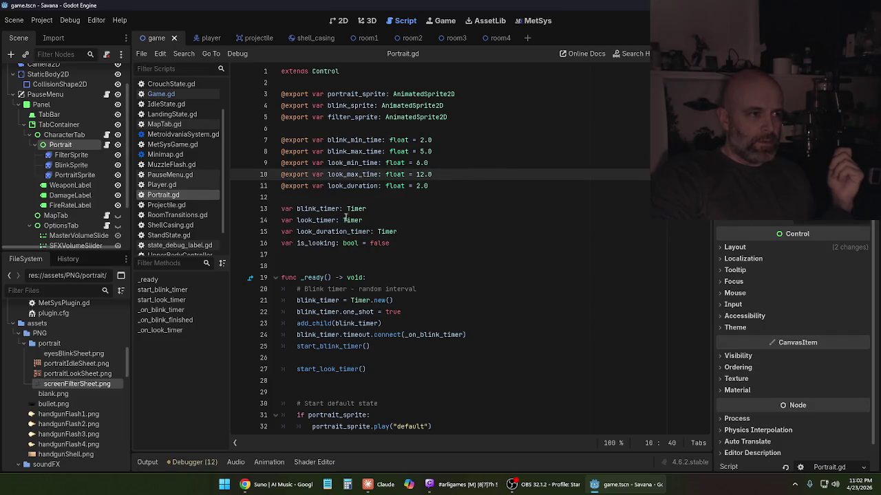
{"action": "left_click_drag", "start_coordinate": [400, 232], "coordinate": [280, 232]}
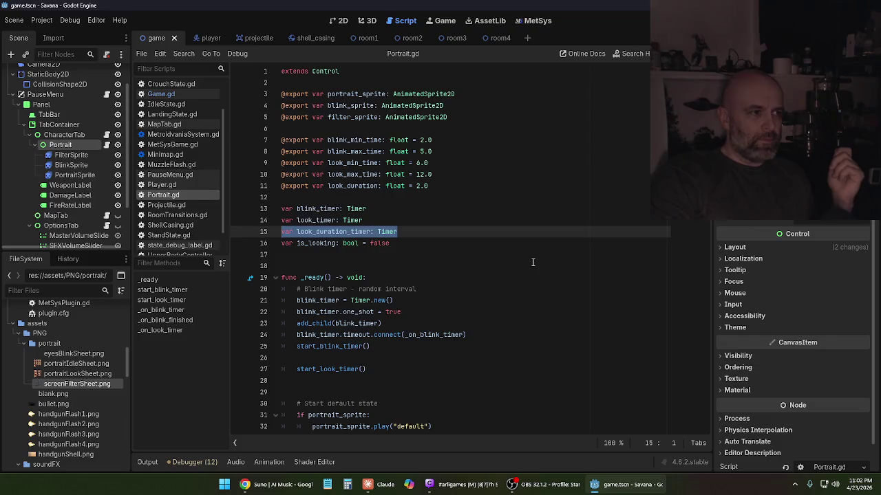
{"action": "key", "text": "BackSpace"}
{"action": "key", "text": "BackSpace"}
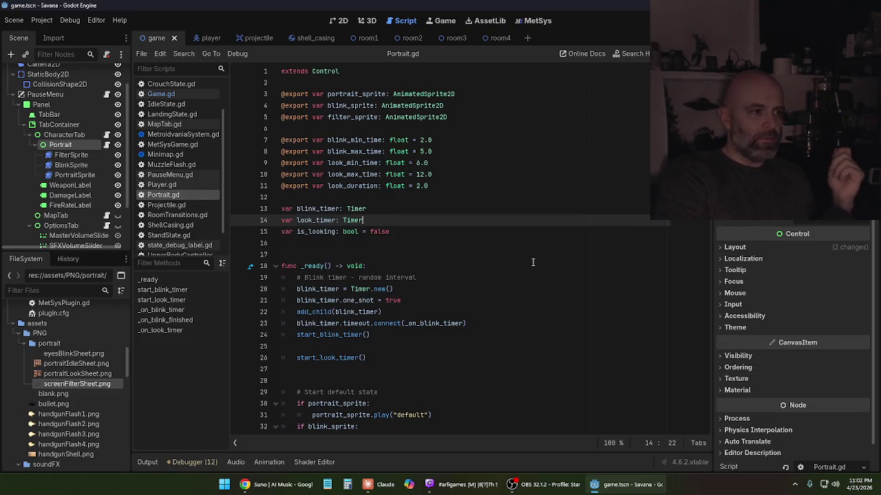
{"action": "key", "text": "ctrl+s"}
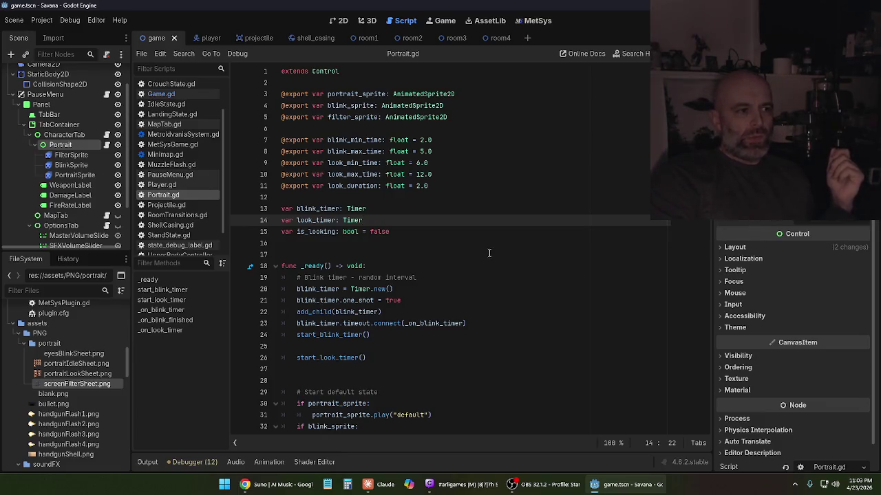
- Check the empty lines 16–17 and line 11, then switch to the Claude chat
{"action": "left_click", "coordinate": [464, 254]}
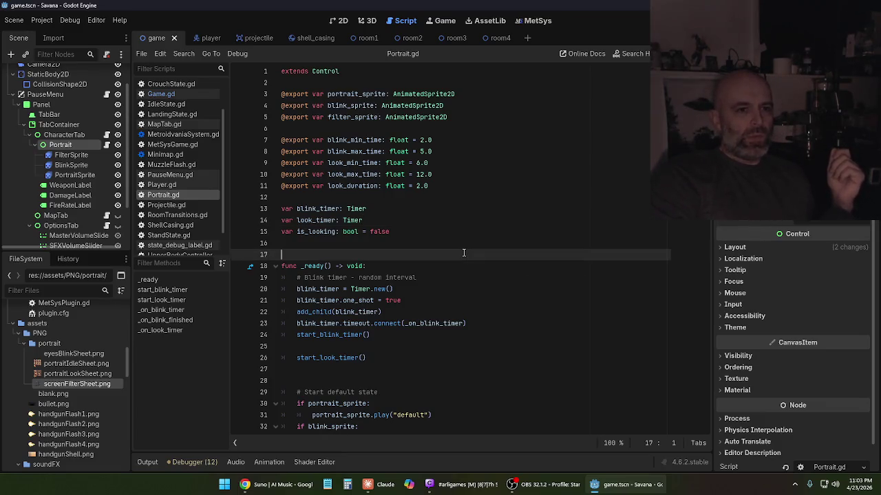
{"action": "left_click", "coordinate": [429, 238]}
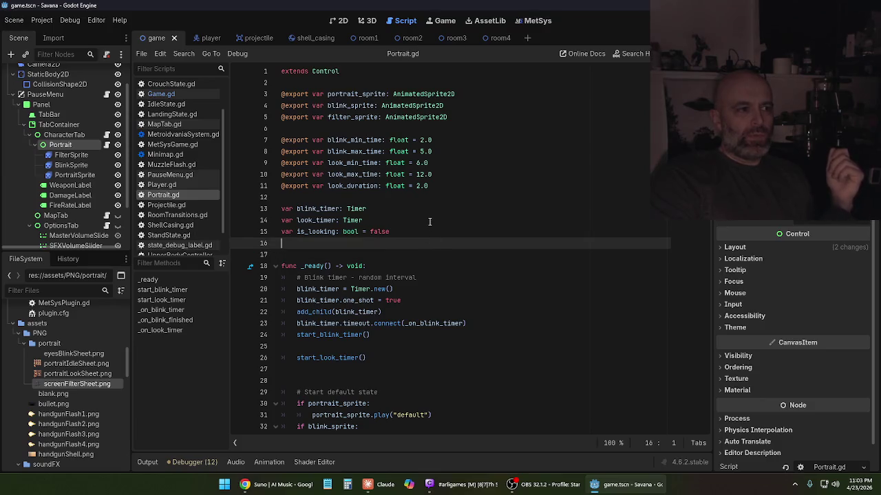
{"action": "left_click", "coordinate": [442, 186]}
{"action": "mouse_move", "coordinate": [382, 485]}
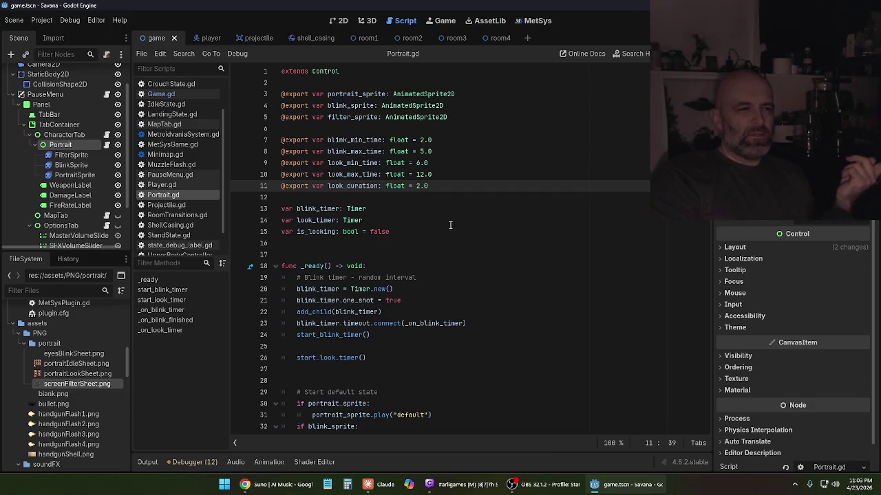
{"action": "left_click", "coordinate": [377, 488]}
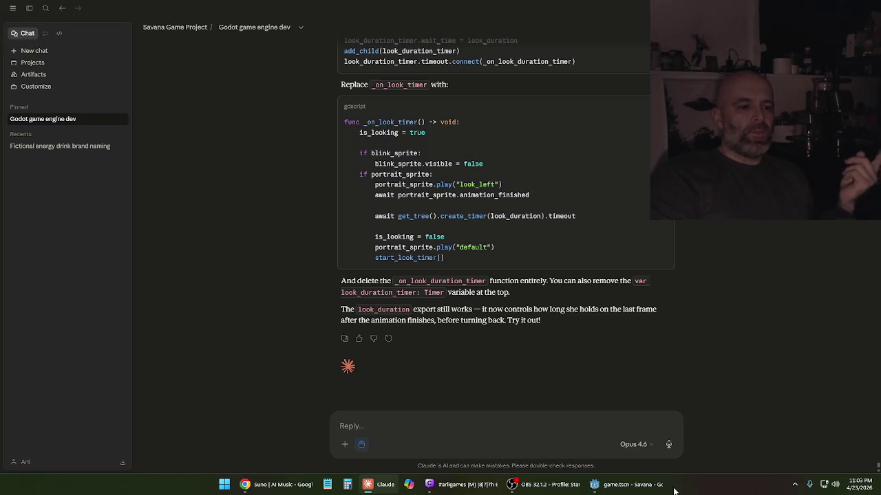
{"action": "mouse_move", "coordinate": [638, 490]}
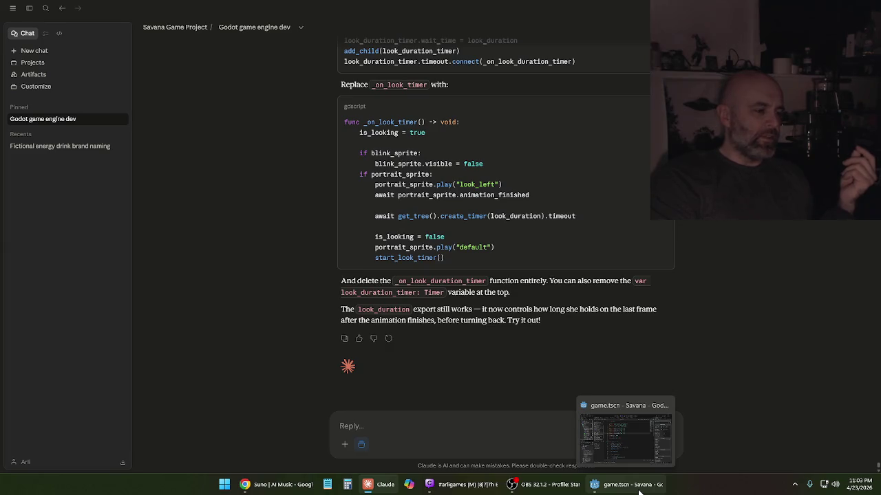
{"action": "left_click", "coordinate": [638, 491]}
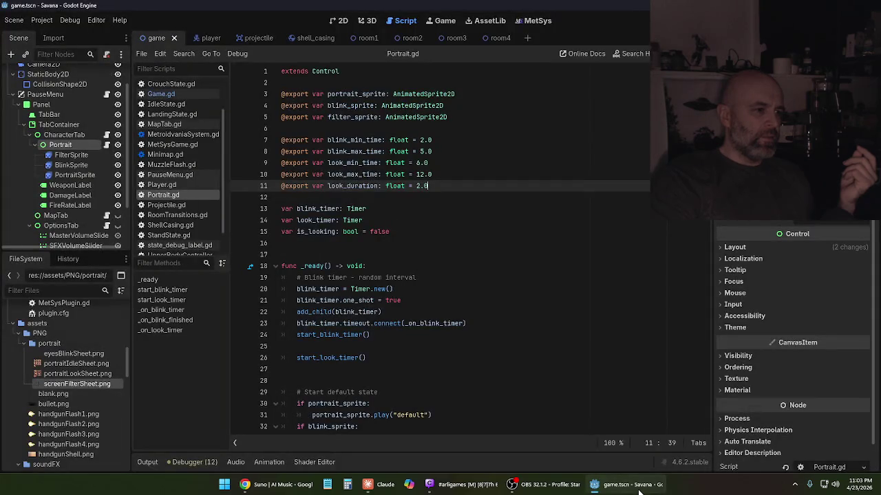
{"action": "left_click", "coordinate": [434, 243]}
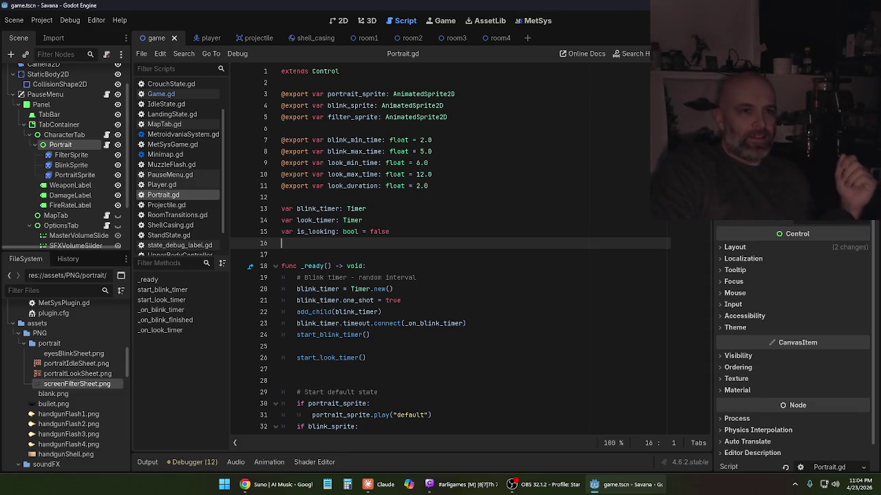
{"action": "key", "text": "F5"}
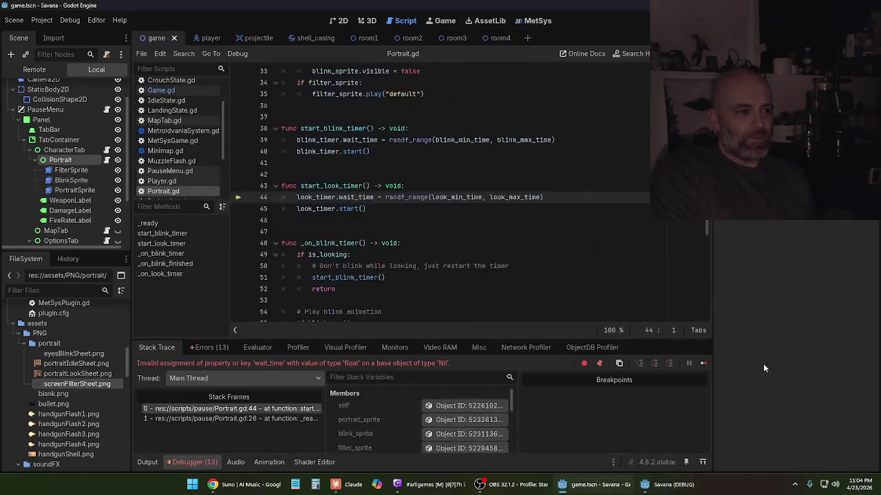
- Close the running game, comment out the whole start_look_timer function, and rerun
{"action": "mouse_move", "coordinate": [654, 490]}
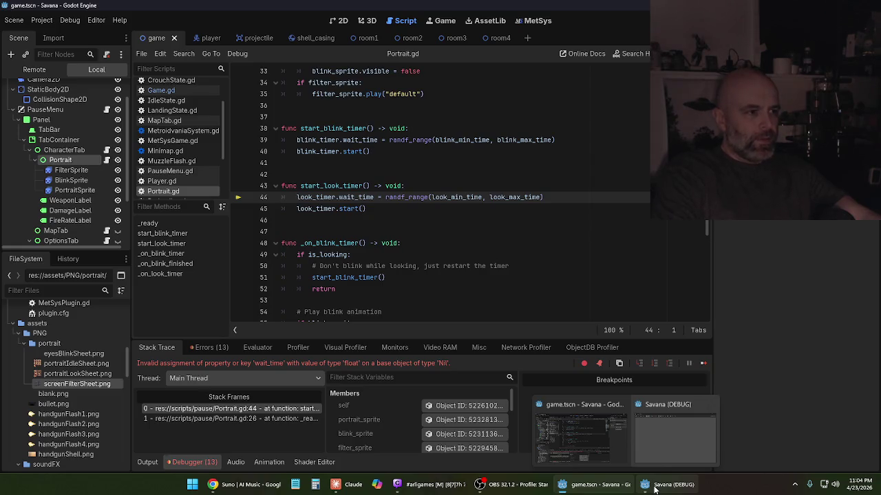
{"action": "left_click", "coordinate": [655, 490]}
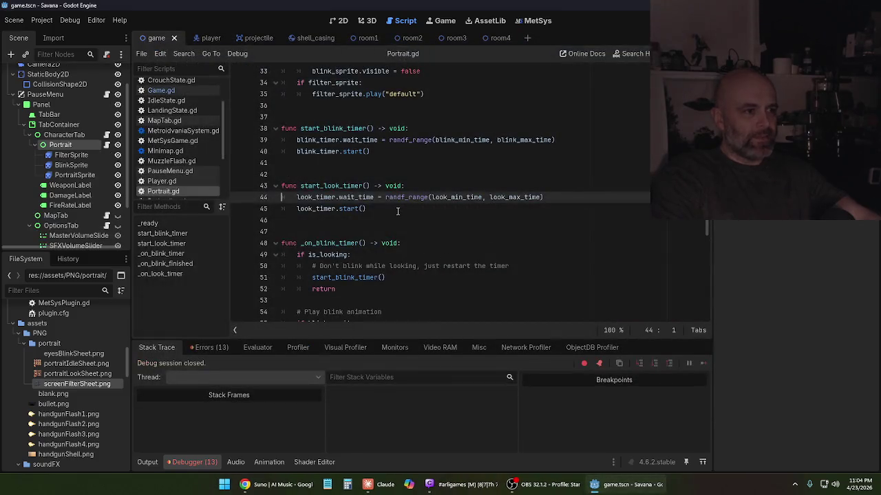
{"action": "left_click", "coordinate": [397, 211]}
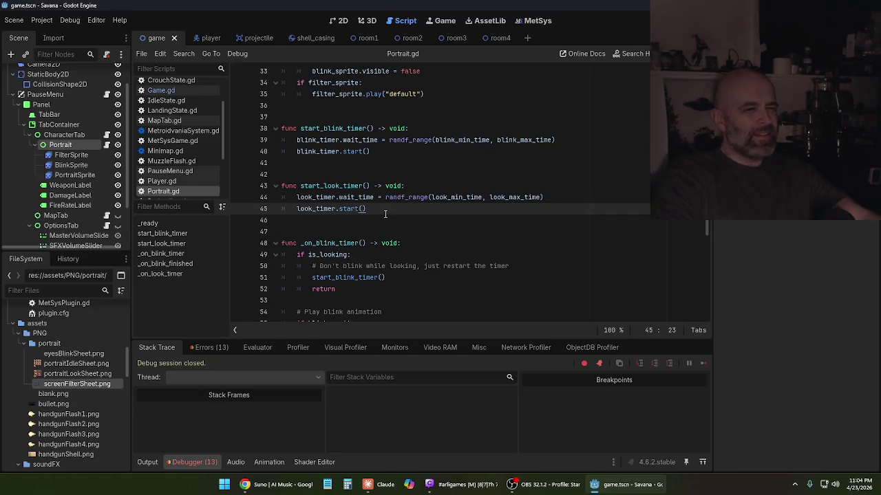
{"action": "scroll", "coordinate": [387, 215], "scroll_direction": "up", "scroll_amount": 2}
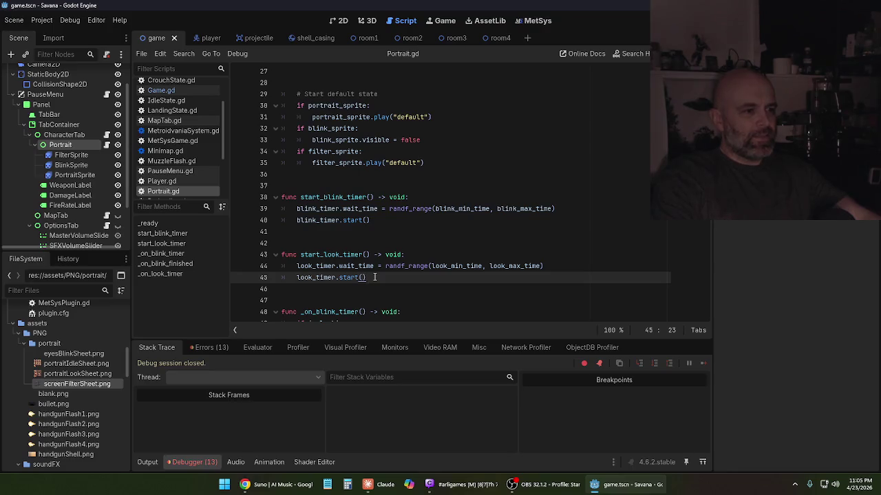
{"action": "mouse_move", "coordinate": [377, 277]}
{"action": "left_mouse_down"}
{"action": "mouse_move", "coordinate": [235, 265]}
{"action": "mouse_move", "coordinate": [241, 254]}
{"action": "left_mouse_up"}
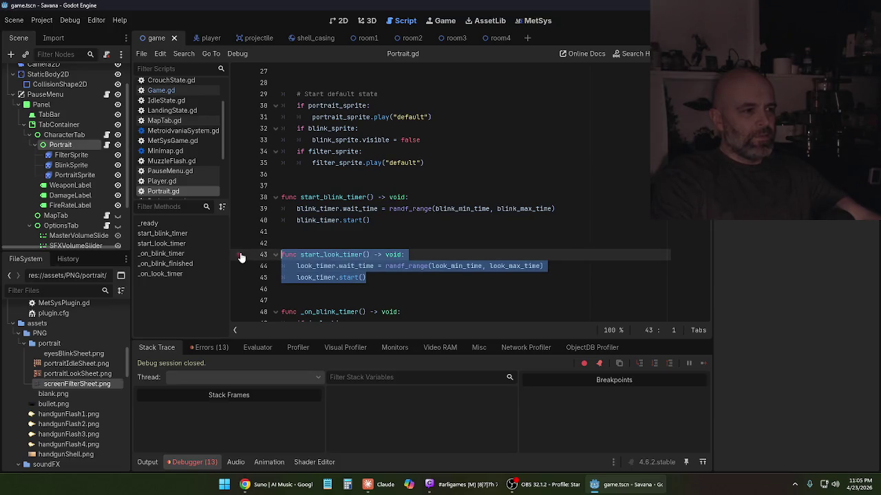
{"action": "right_click", "coordinate": [328, 264]}
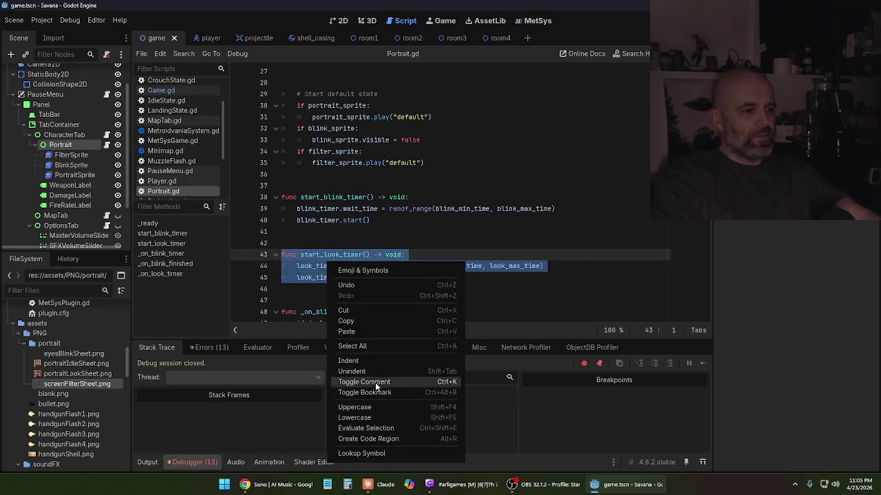
{"action": "left_click", "coordinate": [375, 382]}
{"action": "left_click", "coordinate": [468, 300]}
{"action": "key", "text": "F5"}
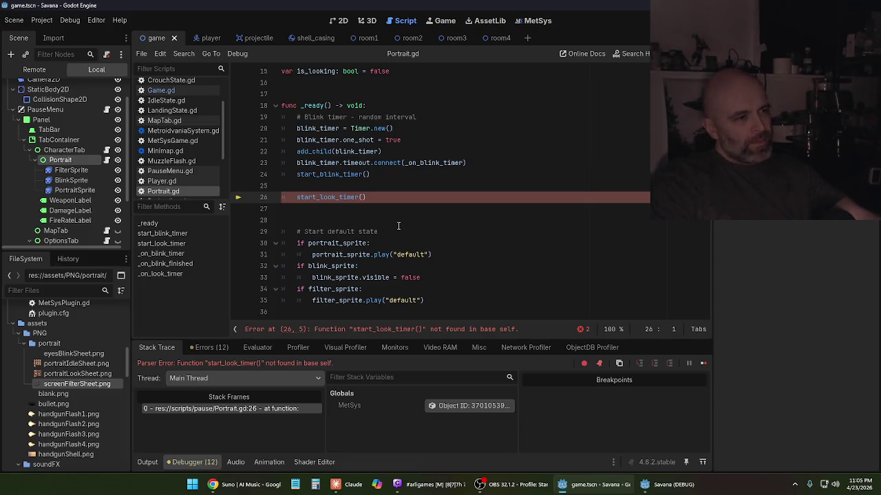
- Comment out the start_look_timer() call on line 26 and rerun the game
{"action": "scroll", "coordinate": [399, 227], "scroll_direction": "up", "scroll_amount": 3}
{"action": "scroll", "coordinate": [404, 235], "scroll_direction": "down", "scroll_amount": 2}
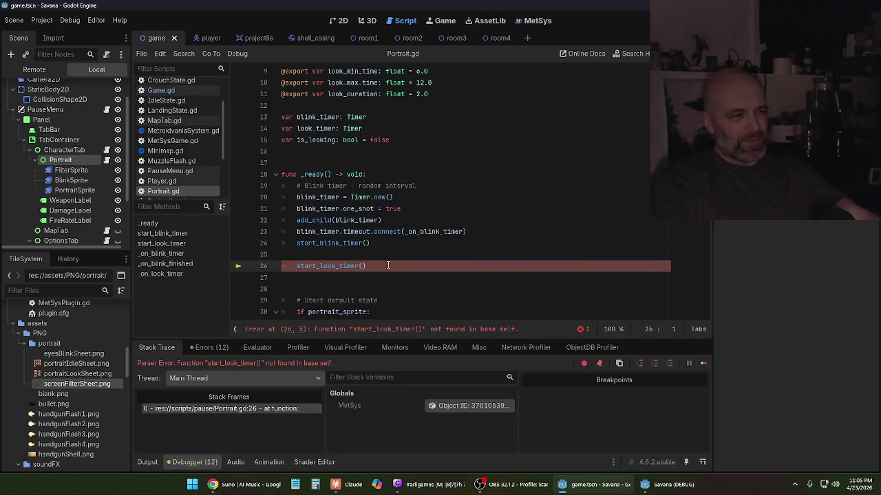
{"action": "left_click", "coordinate": [295, 267]}
{"action": "type", "text": "#"}
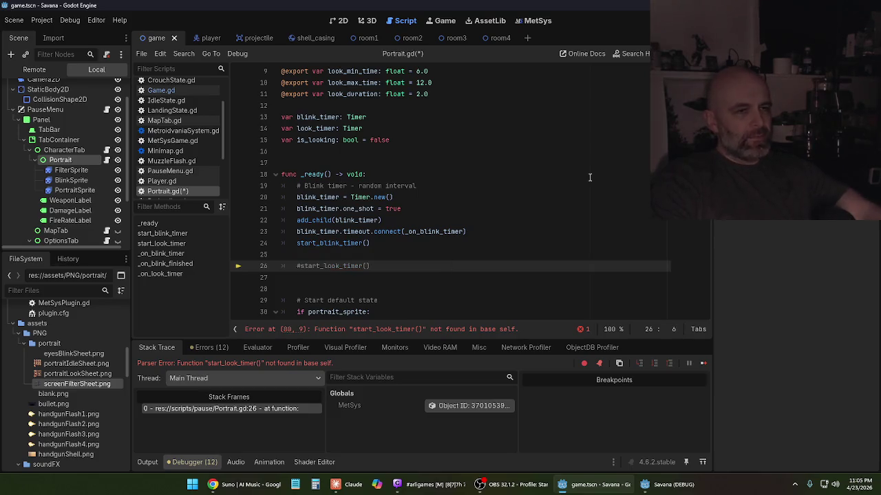
{"action": "key", "text": "F5"}
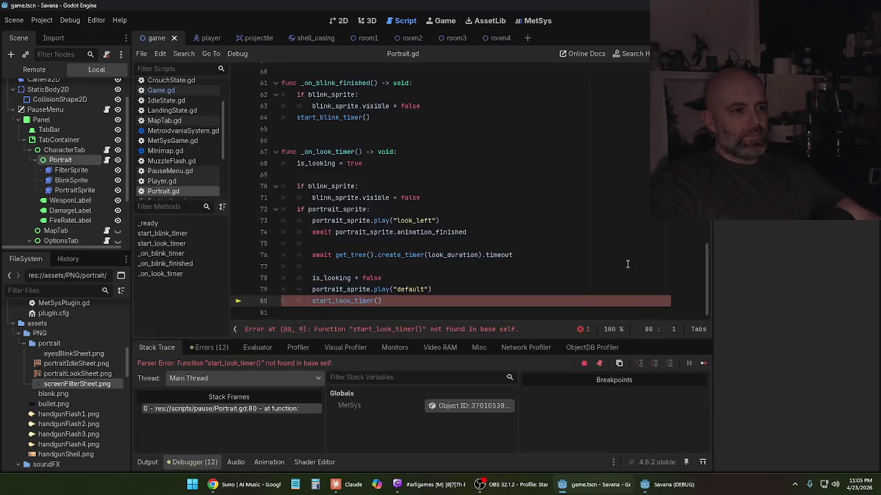
{"action": "left_click", "coordinate": [311, 301]}
- Comment out the line 80 start_look_timer() call, test-play the game with the pause menu, then stop it
{"action": "type", "text": "#"}
{"action": "key", "text": "F5"}
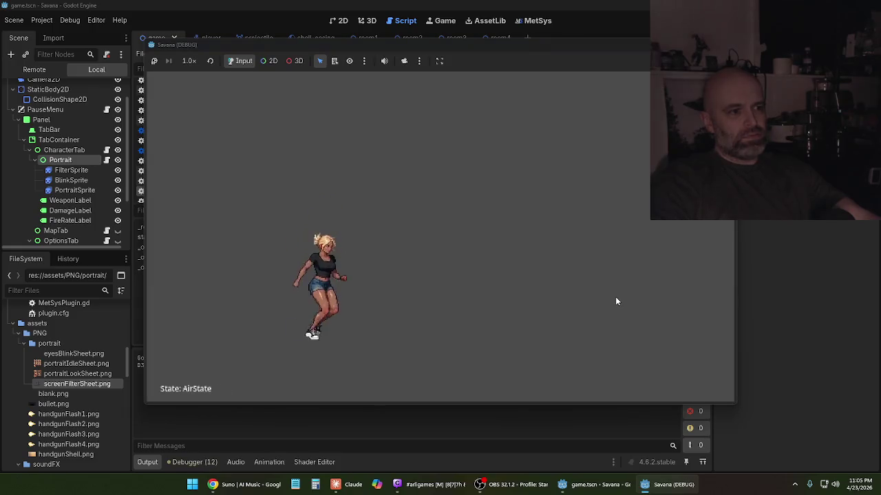
{"action": "key", "text": "d"}
{"action": "key", "text": "a"}
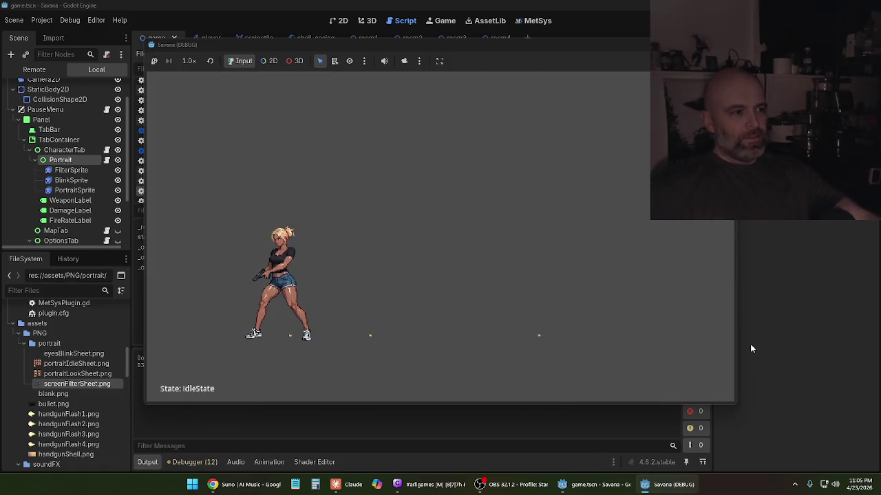
{"action": "key", "text": "Escape"}
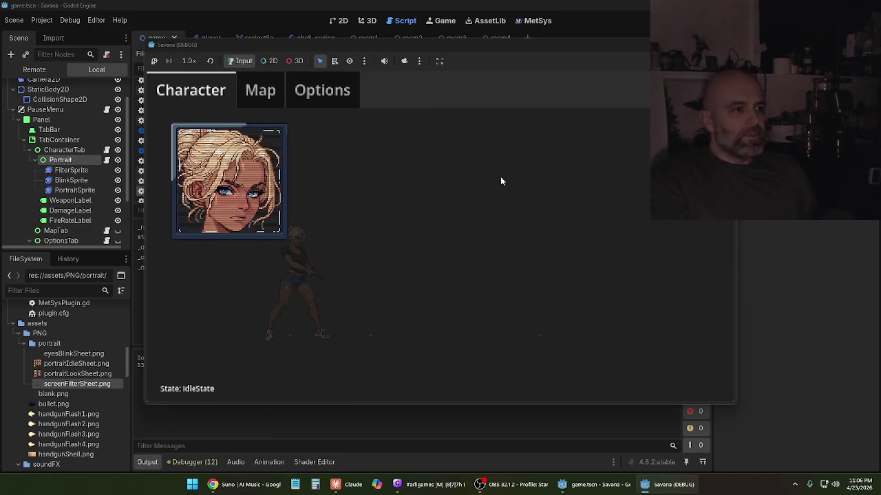
{"action": "key", "text": "F8"}
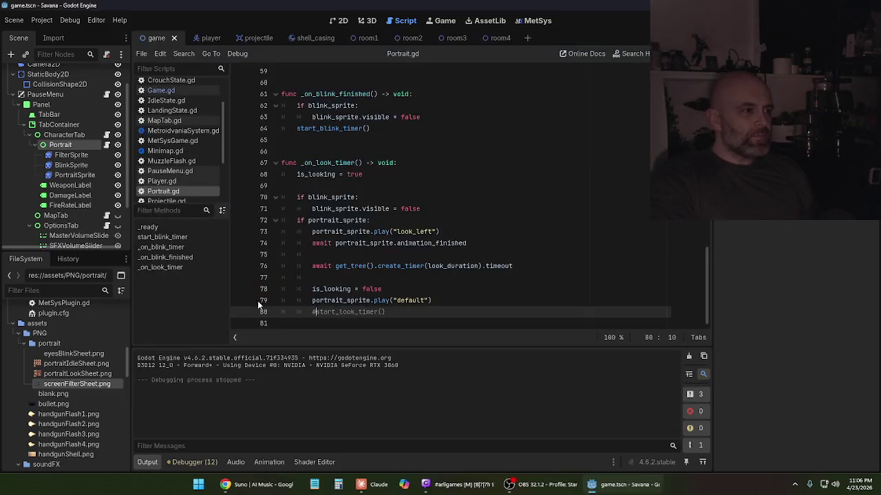
- Set the FilterSprite default animation speed to 10 FPS and run the game
{"action": "left_click", "coordinate": [170, 182]}
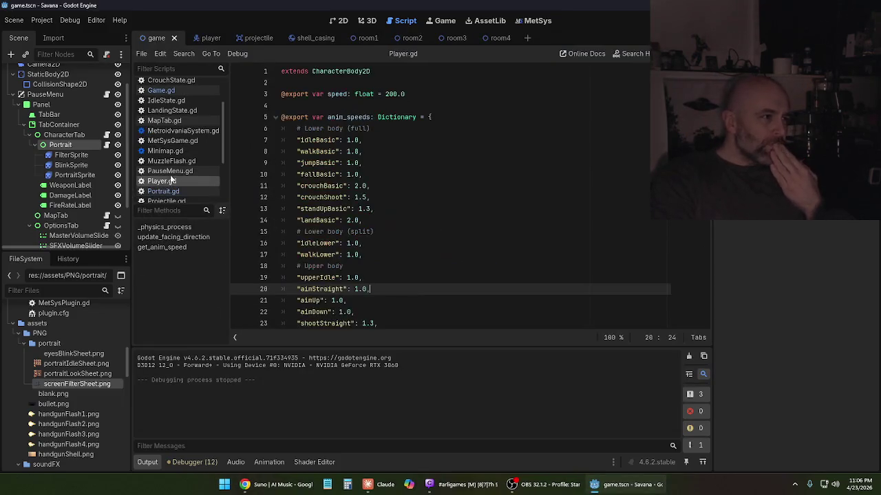
{"action": "left_click", "coordinate": [80, 157]}
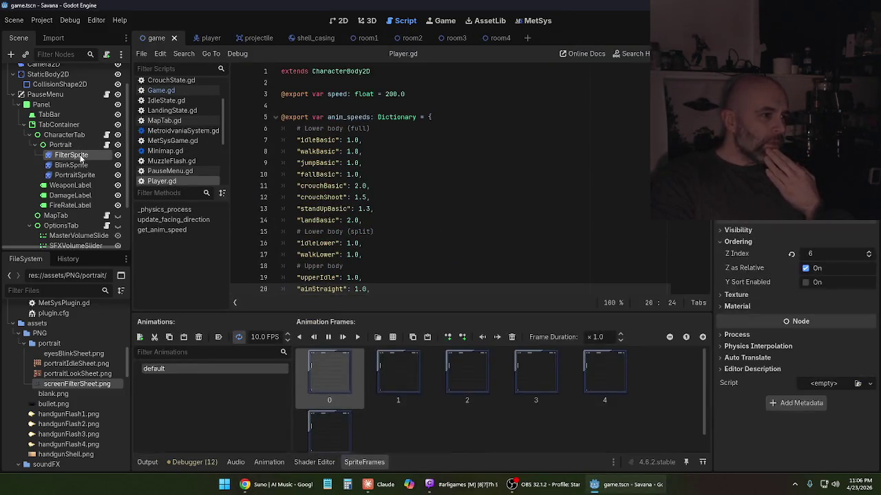
{"action": "left_click", "coordinate": [259, 337]}
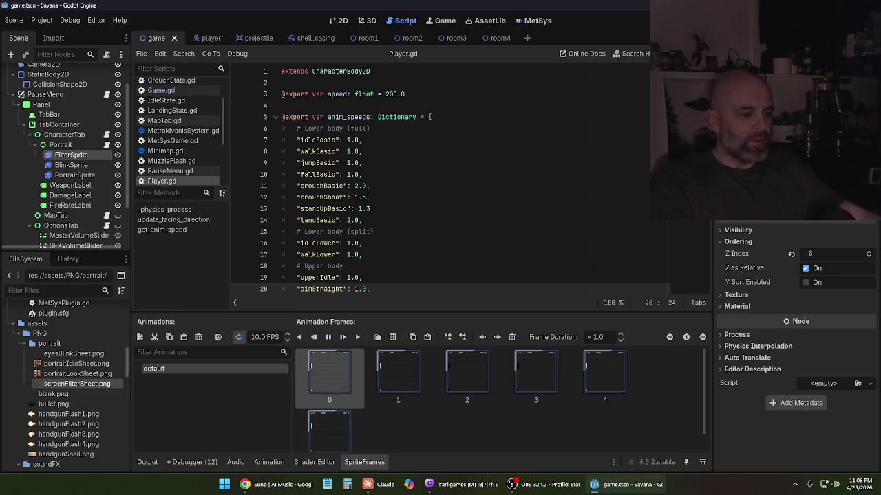
{"action": "key", "text": "Return"}
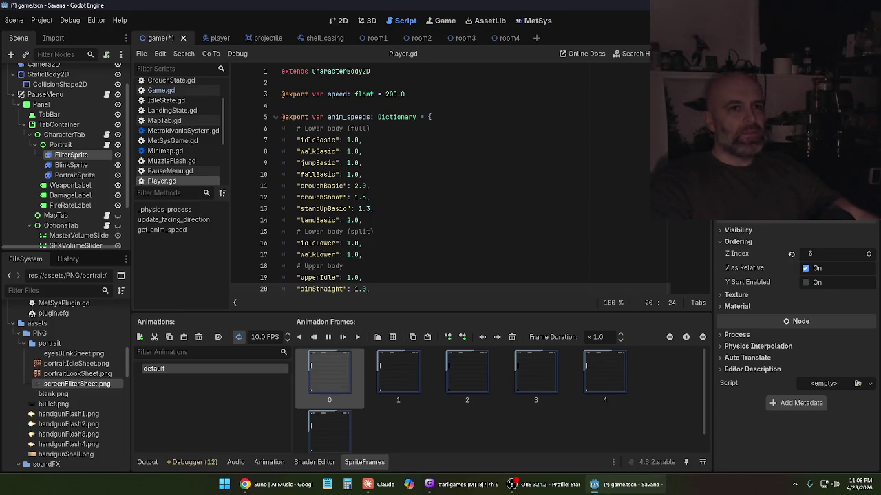
{"action": "key", "text": "F5"}
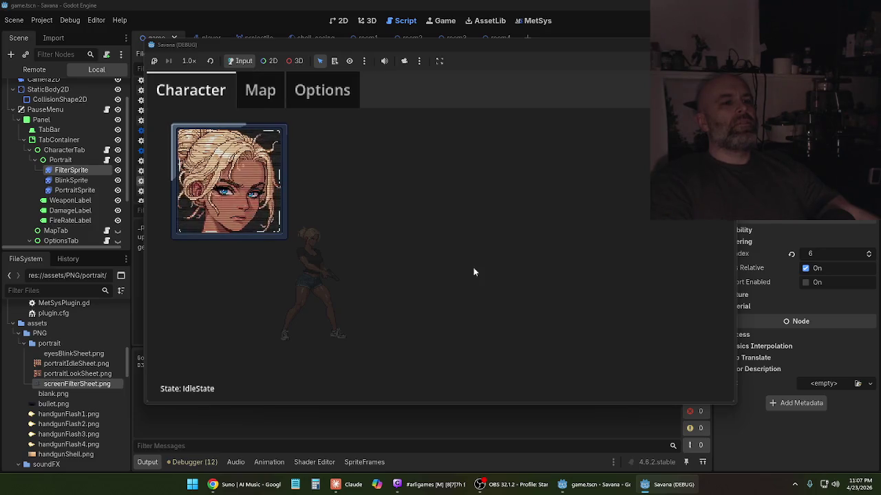
- Restart the game, watch the portrait in the pause menu, then stop the run
{"action": "key", "text": "alt+F4"}
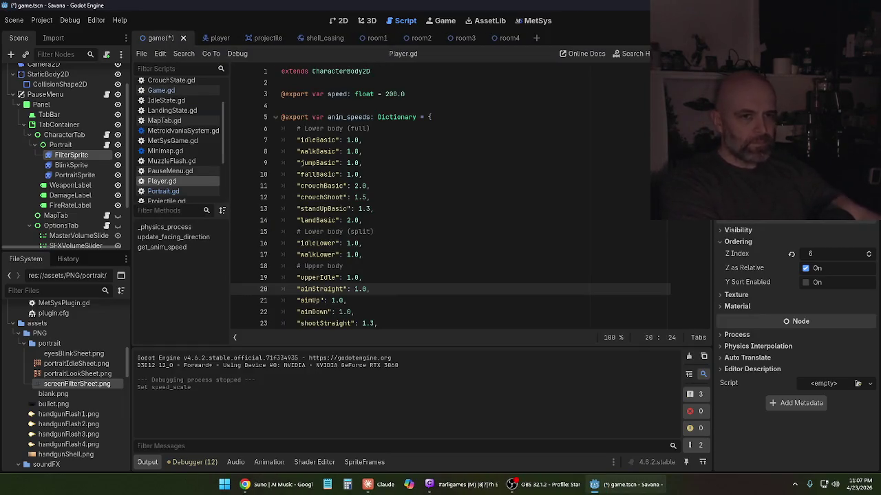
{"action": "key", "text": "F5"}
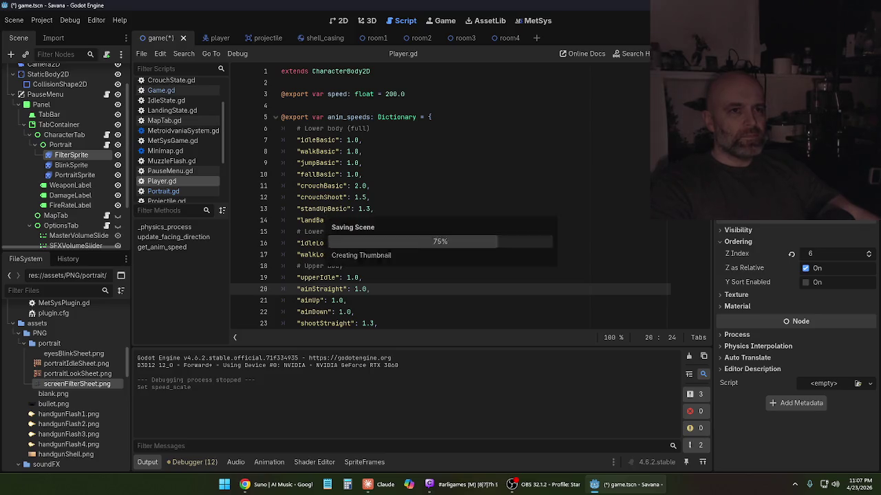
{"action": "key", "text": "Escape"}
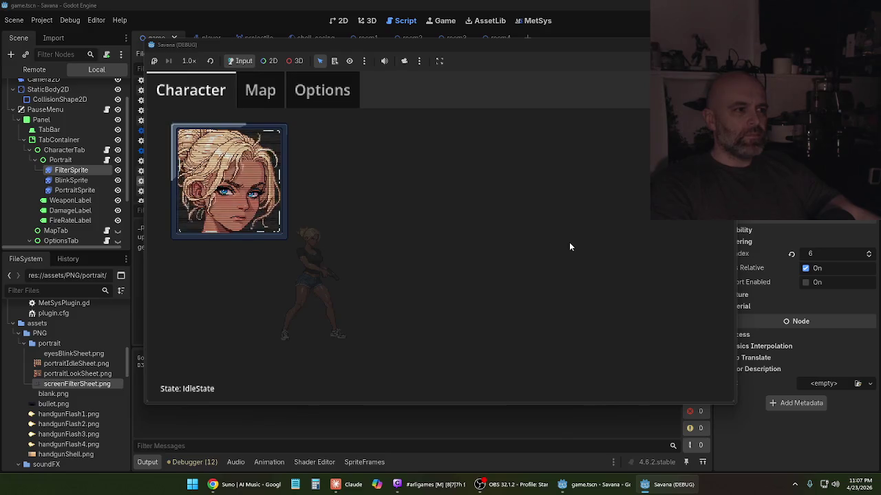
{"action": "key", "text": "Escape"}
{"action": "key", "text": "F8"}
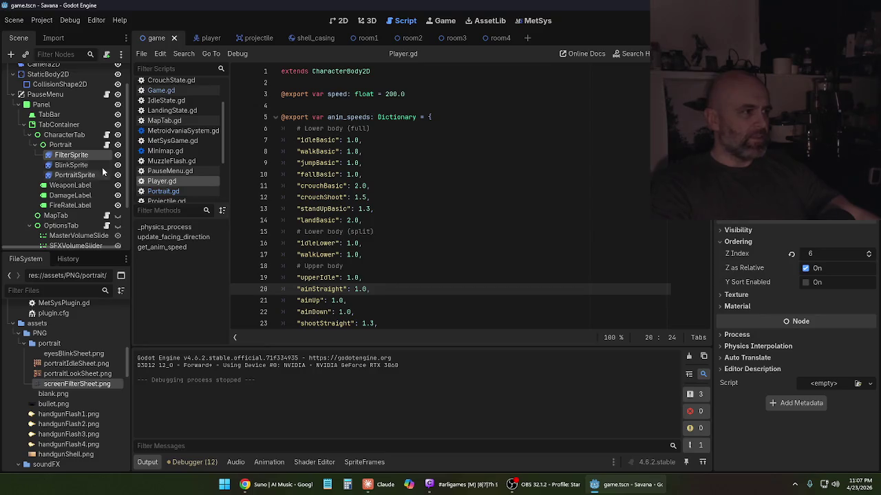
- Review Portrait.gd's look timer lines, starting and discarding a reply draft in Claude
{"action": "left_click", "coordinate": [87, 146]}
{"action": "left_click", "coordinate": [106, 145]}
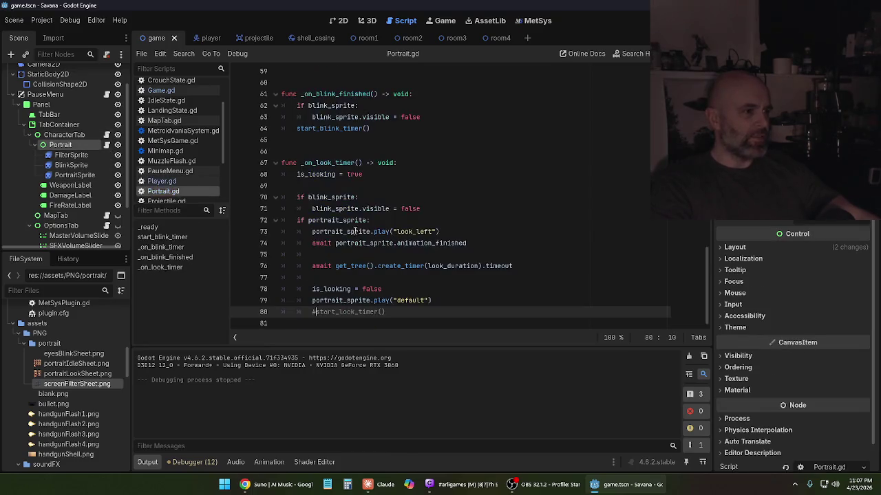
{"action": "left_click", "coordinate": [421, 266]}
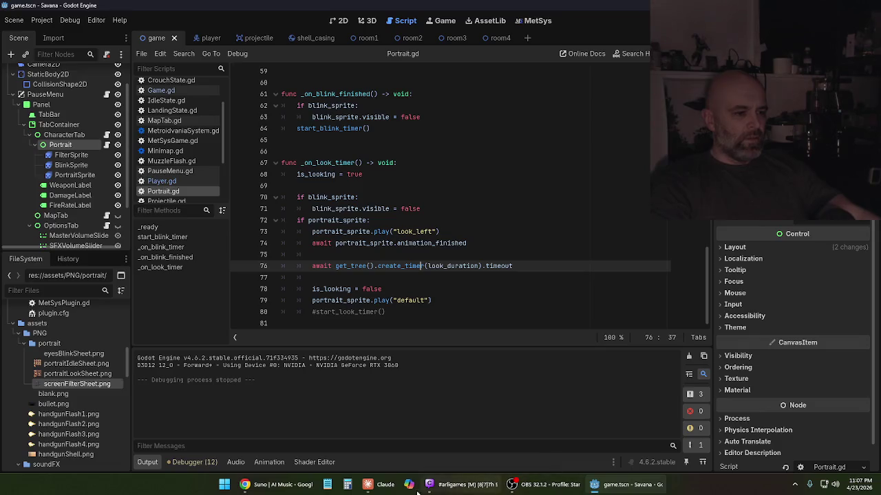
{"action": "left_click", "coordinate": [376, 485]}
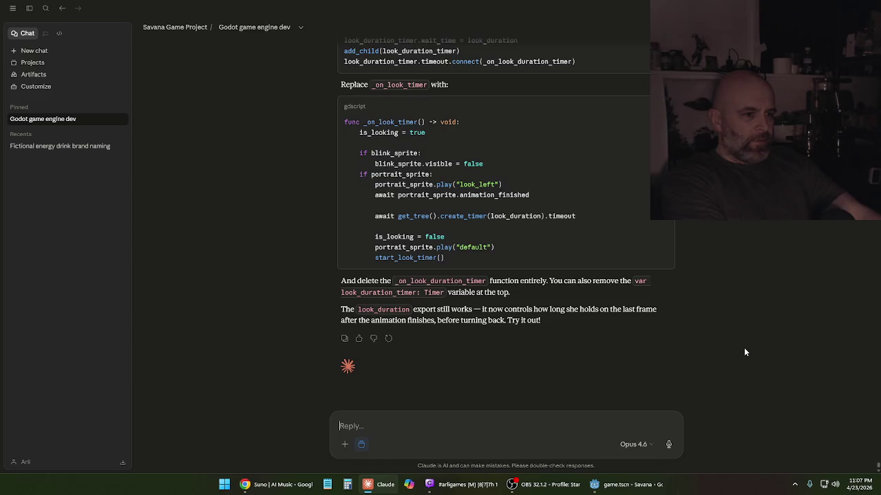
{"action": "type", "text": "I think I got a little"}
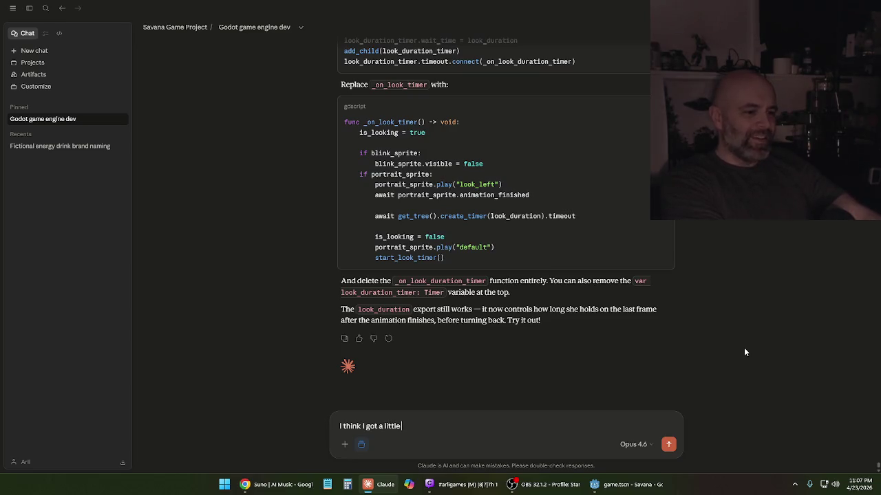
{"action": "key", "text": "BackSpace"}
{"action": "key", "text": "BackSpace"}
{"action": "key", "text": "BackSpace"}
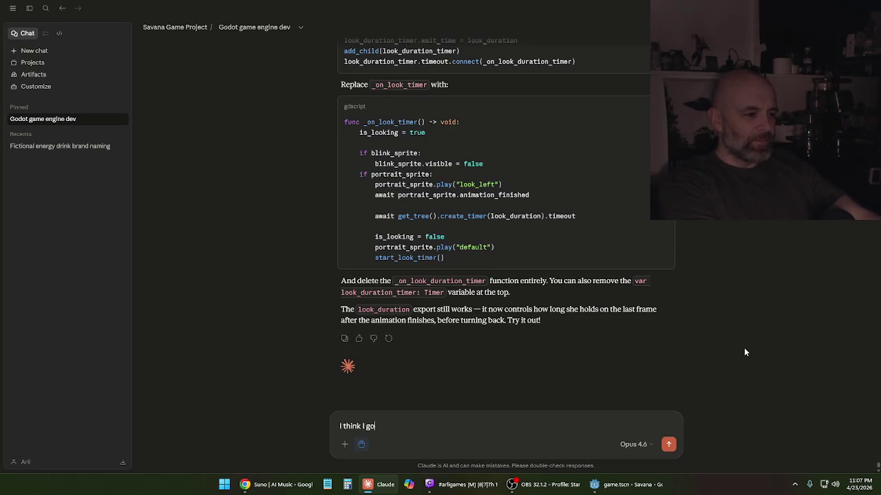
{"action": "left_click", "coordinate": [624, 485]}
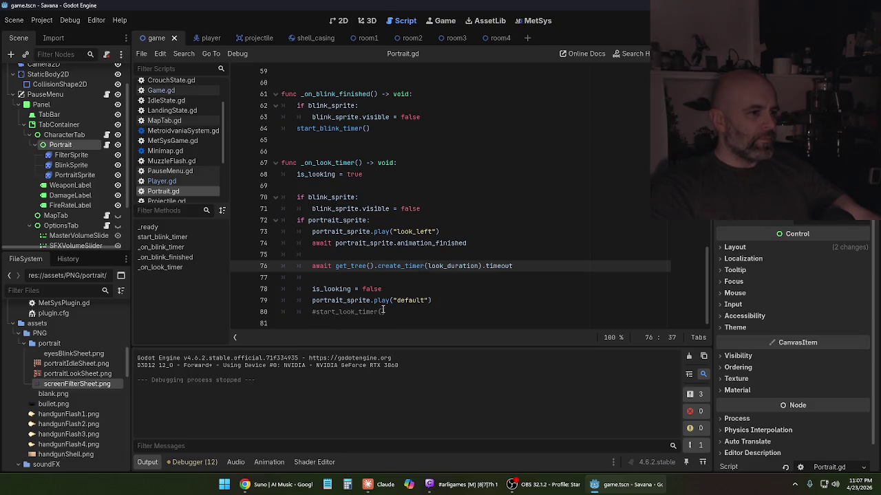
{"action": "left_click", "coordinate": [383, 311]}
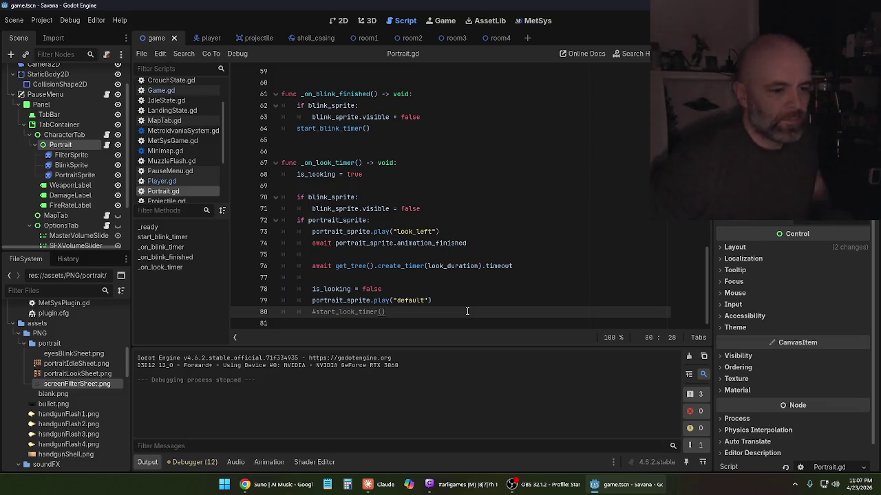
- Ask Claude for a slimmed-down Portrait script without the extra look timer code
{"action": "mouse_move", "coordinate": [371, 488]}
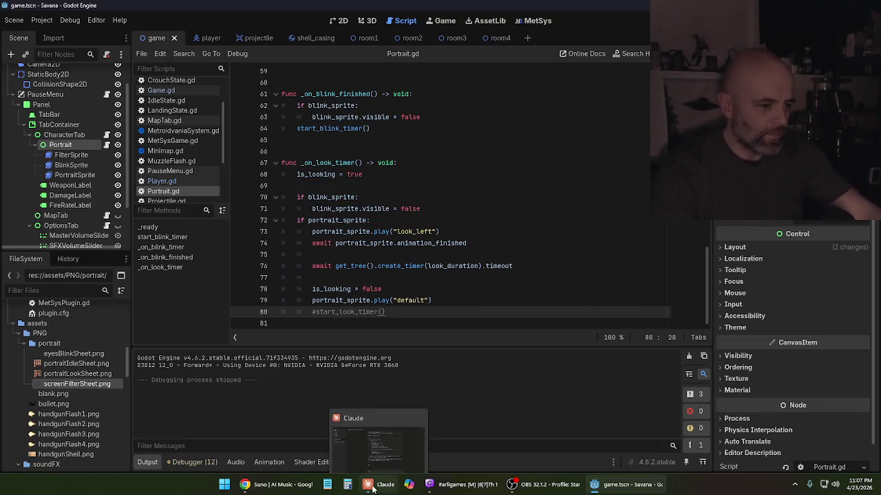
{"action": "left_click", "coordinate": [379, 437]}
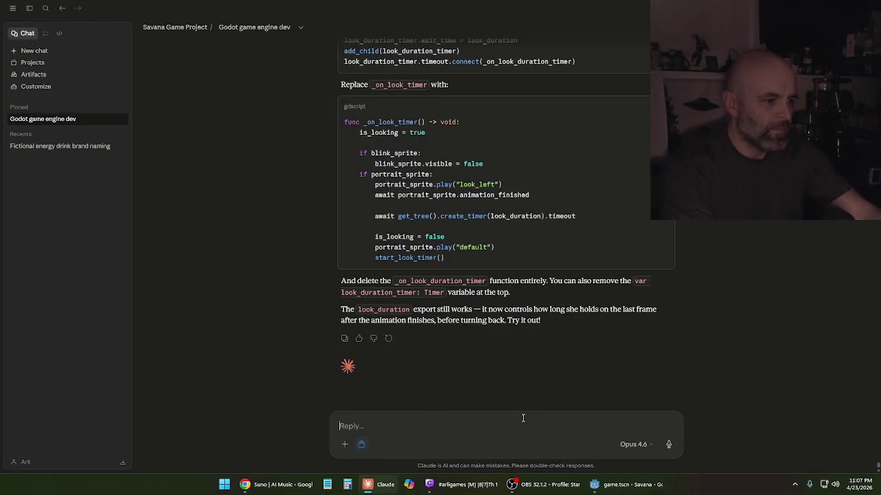
{"action": "type", "text": "I think I got"}
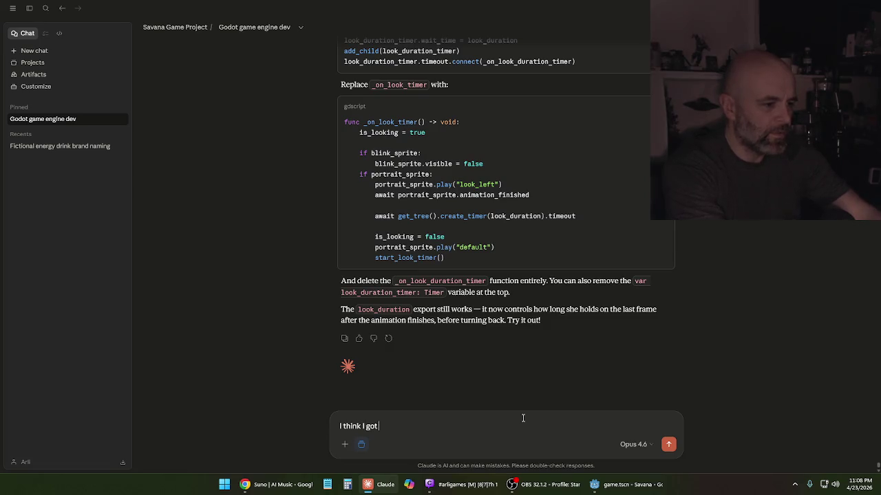
{"action": "type", "text": " confused a bit, "}
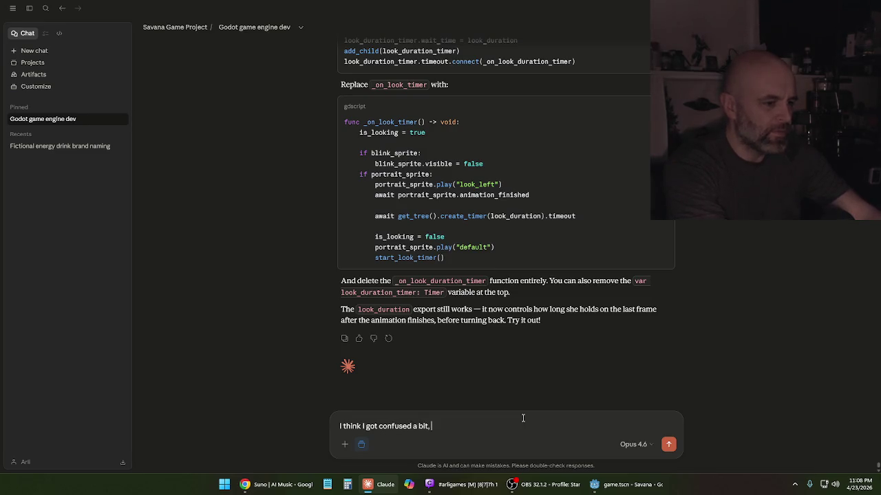
{"action": "type", "text": "so I mi"}
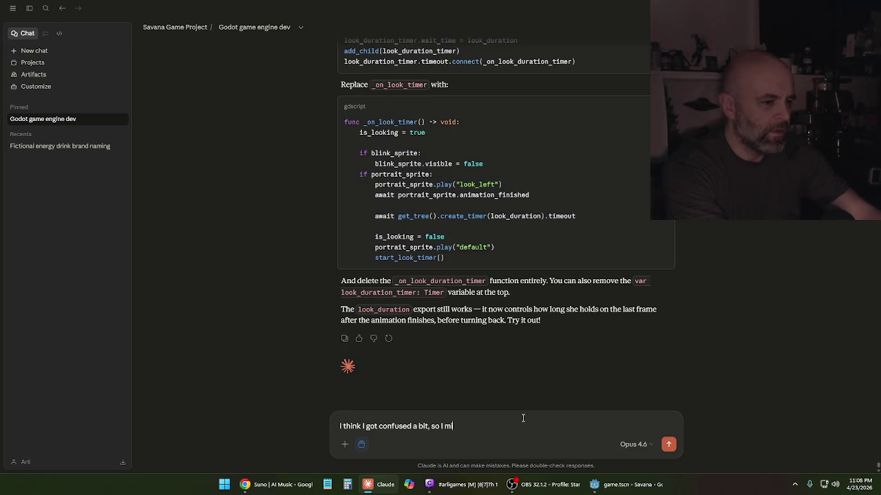
{"action": "type", "text": "ght have messed up the script file"}
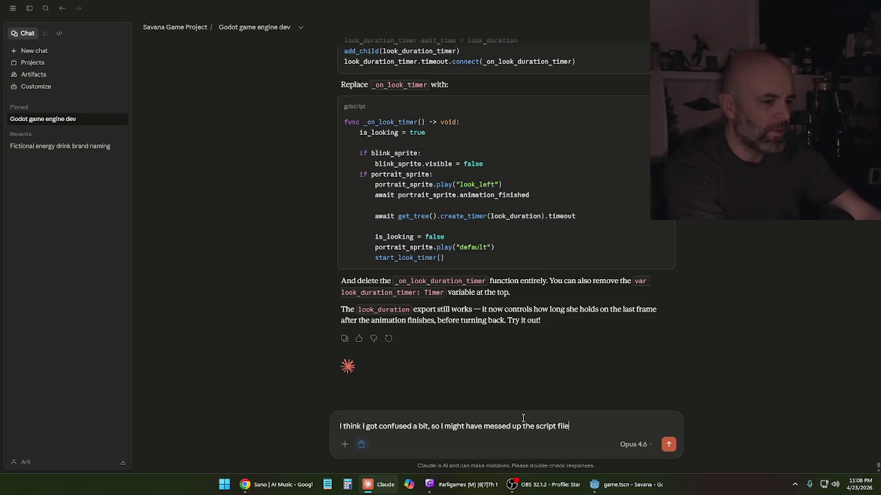
{"action": "type", "text": ". I"}
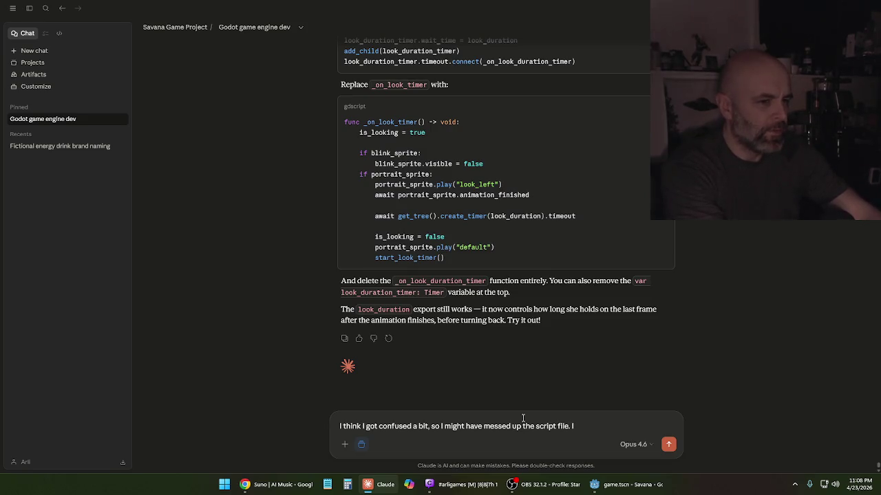
{"action": "key", "text": "BackSpace"}
{"action": "type", "text": "Not a lot,"}
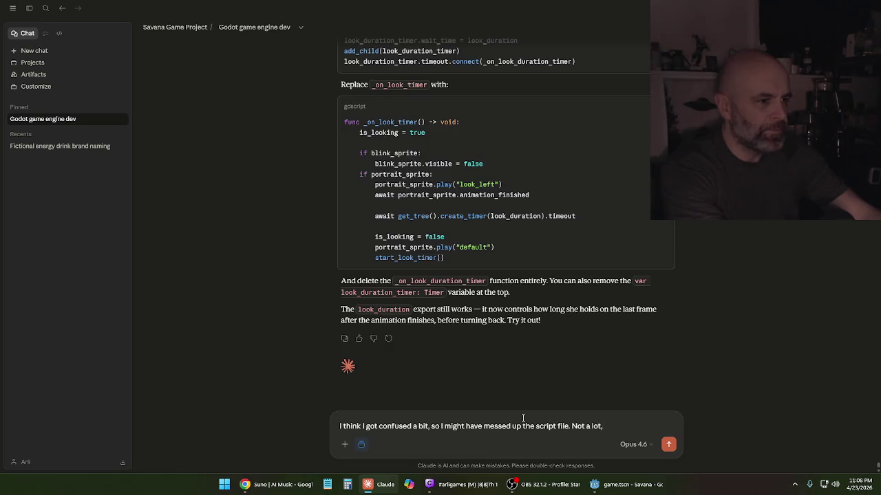
{"action": "type", "text": " but"}
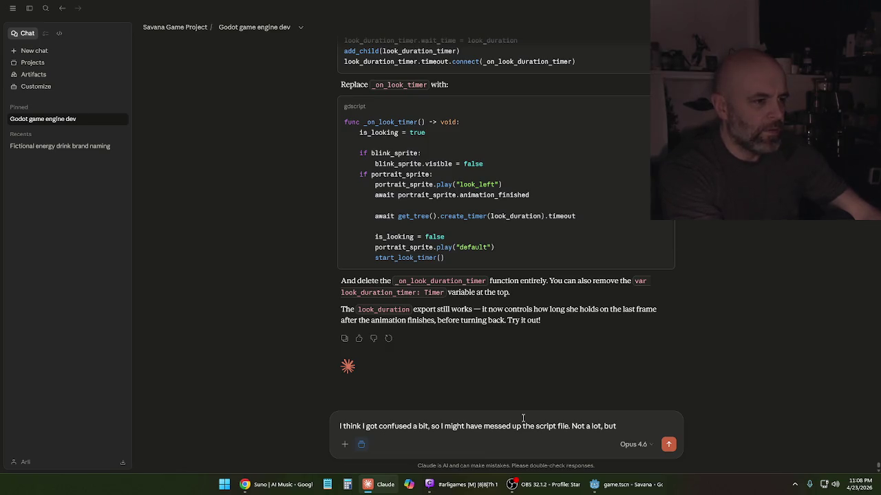
{"action": "type", "text": " I think we d"}
{"action": "type", "text": "on't need"}
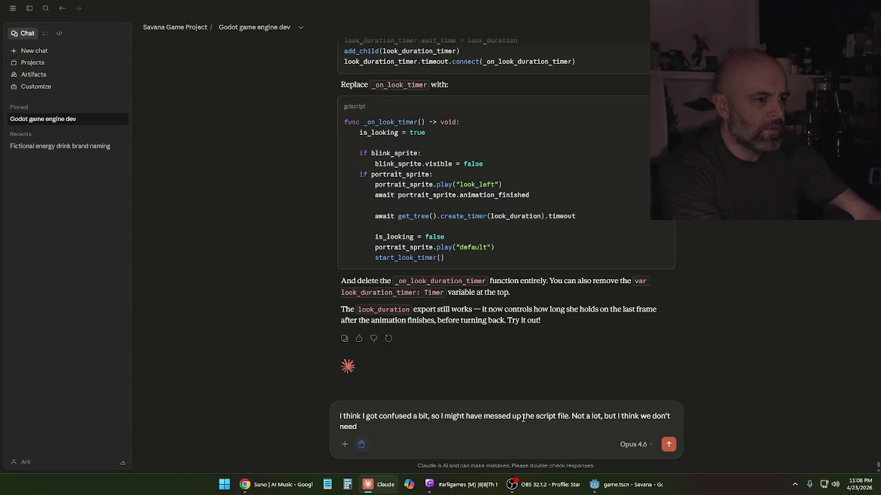
{"action": "type", "text": " too m"}
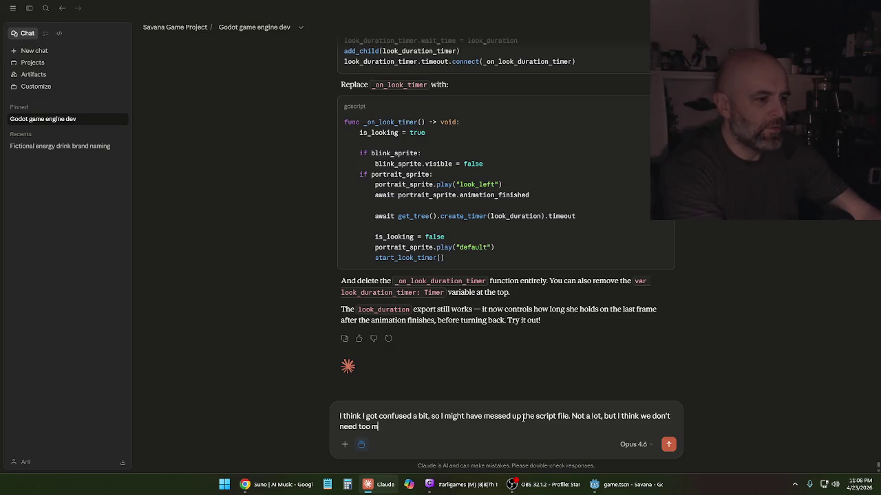
{"action": "type", "text": "any look timer "}
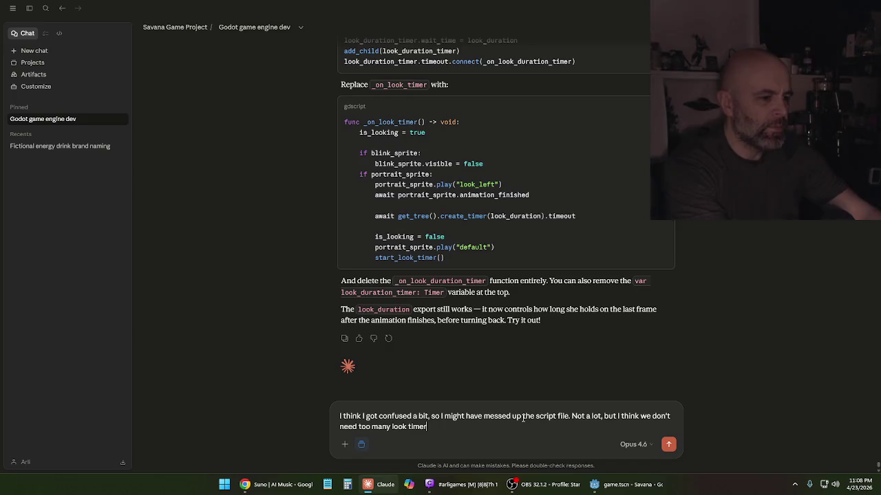
{"action": "type", "text": "things because the loo"}
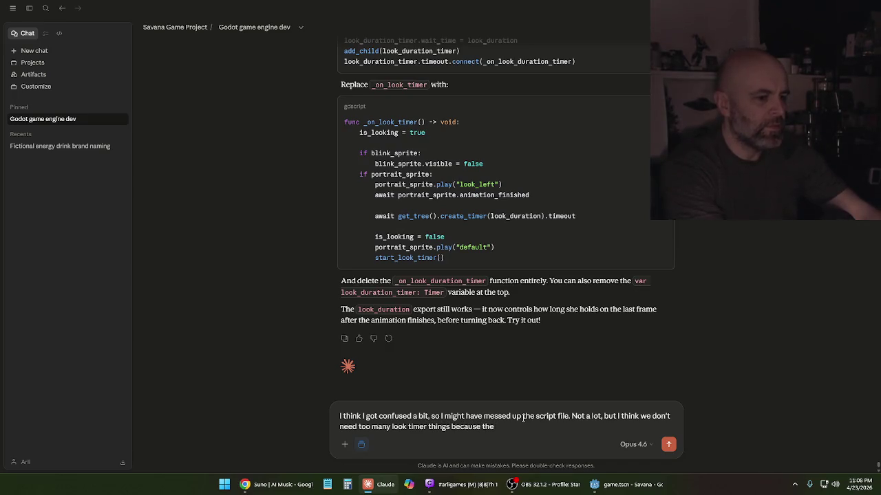
{"action": "type", "text": "k animation"}
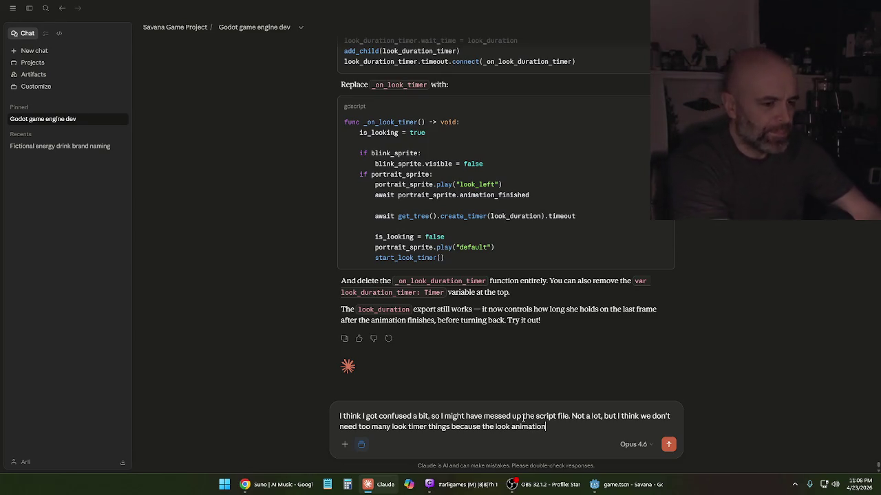
{"action": "type", "text": " is a"}
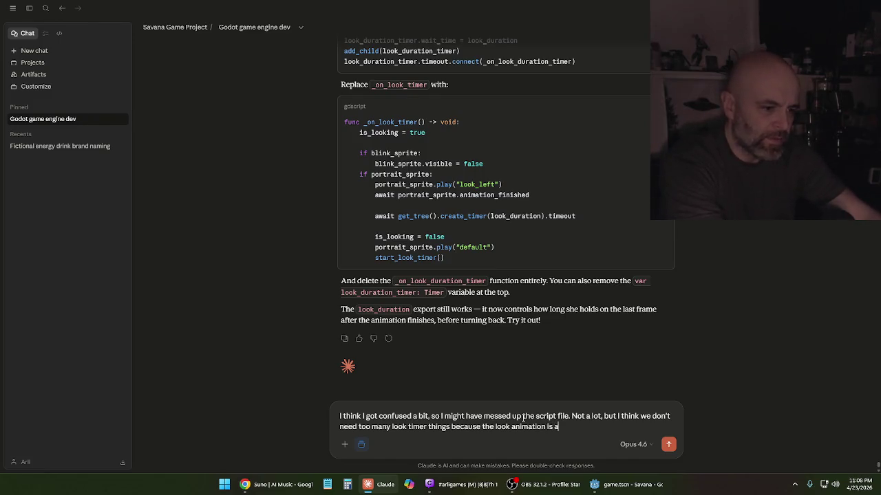
{"action": "type", "text": " full b"}
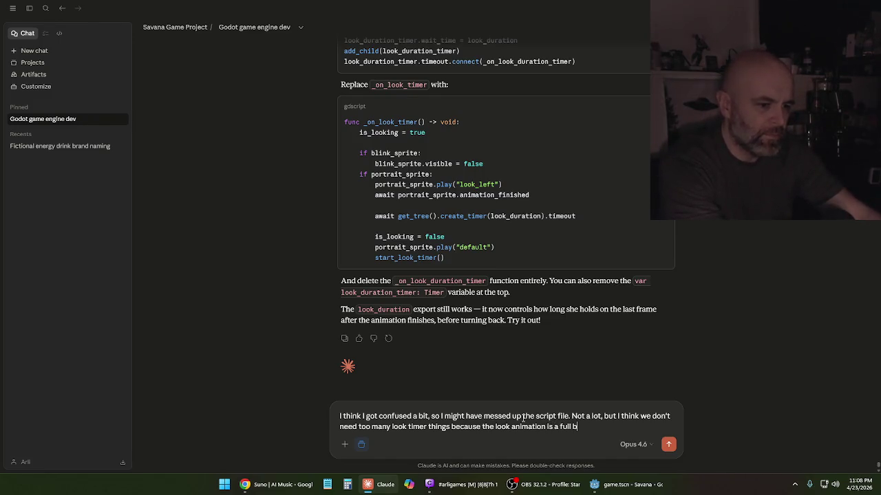
{"action": "type", "text": "ack-and-forth ani"}
{"action": "type", "text": "mation"}
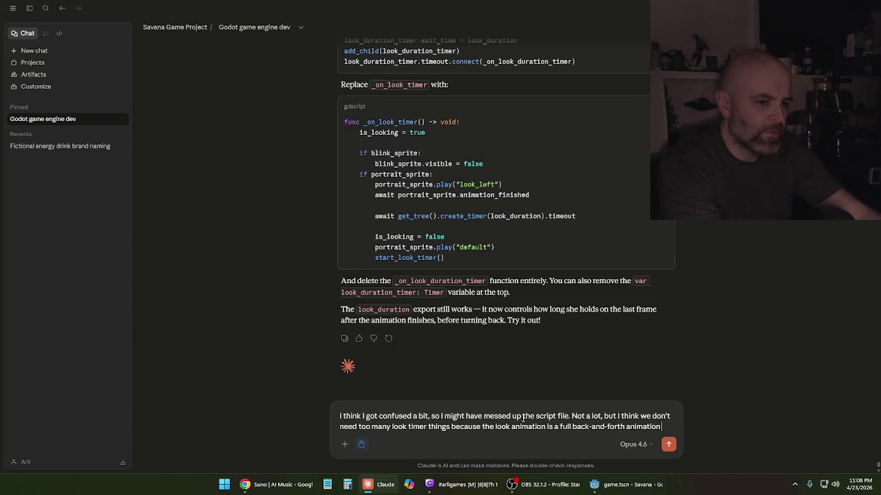
{"action": "type", "text": " and it's okay if"}
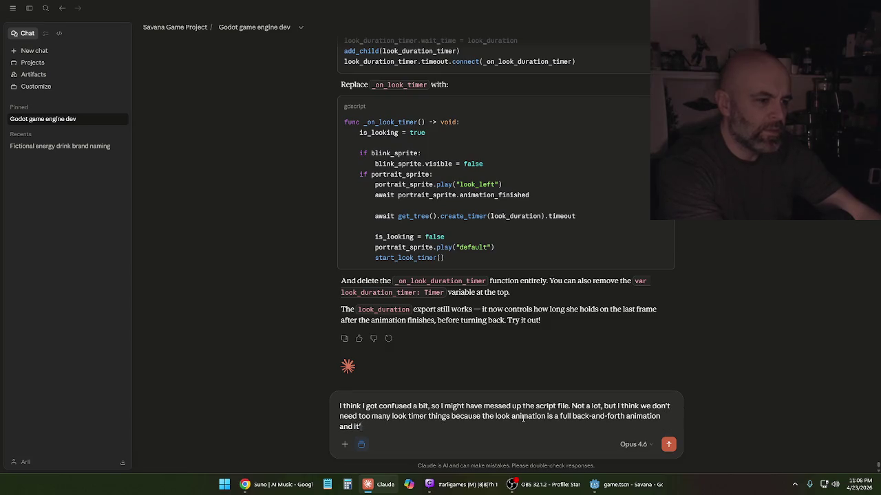
{"action": "type", "text": " she d"}
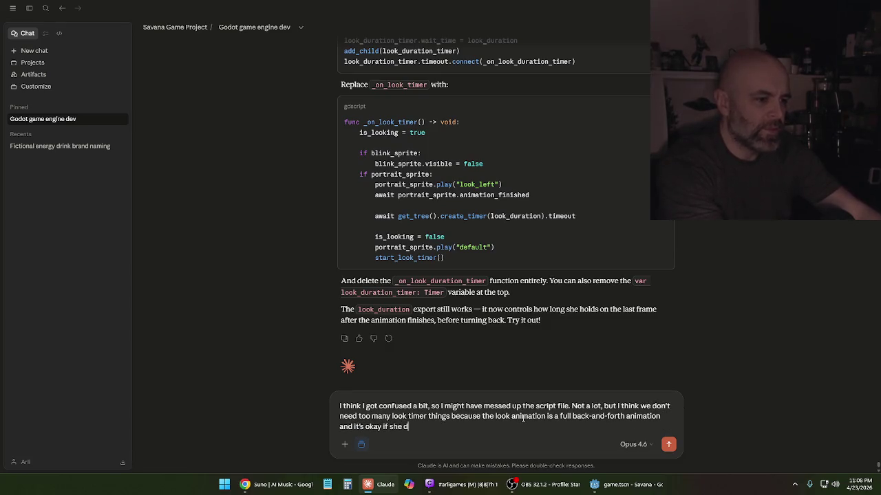
{"action": "type", "text": "oesn't hold the look to the left or anything. So "}
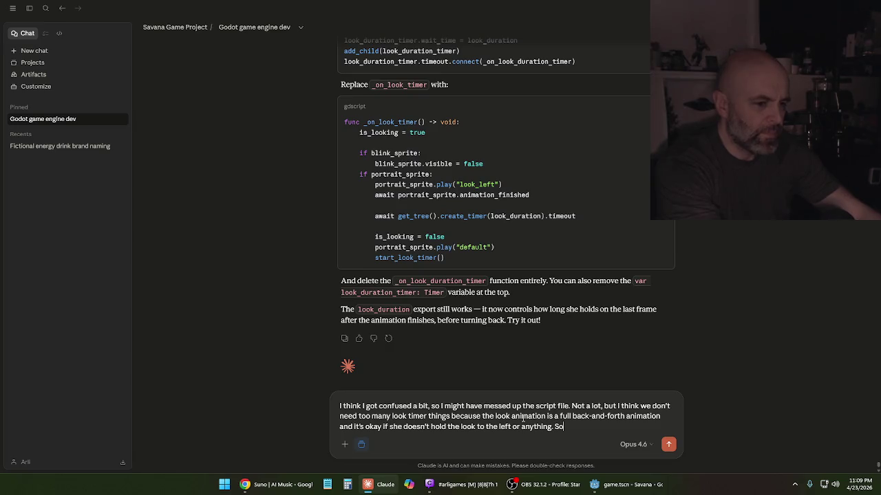
{"action": "type", "text": "maybe we"}
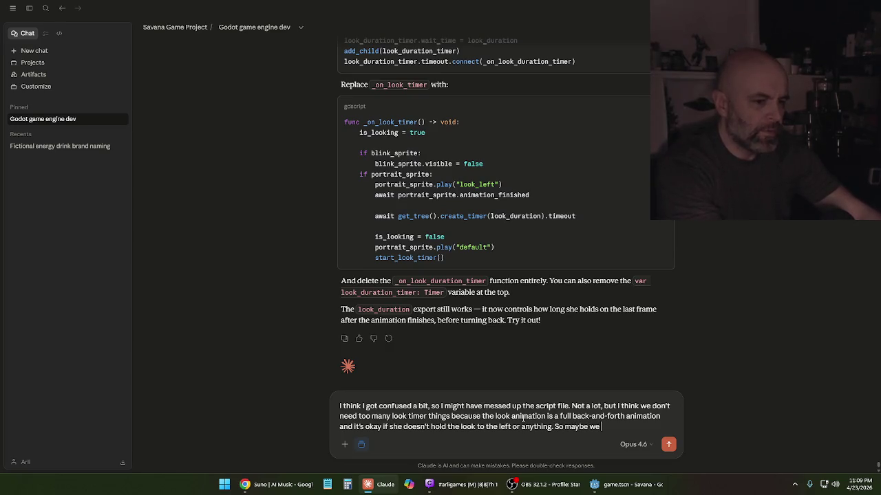
{"action": "key", "text": "BackSpace"}
{"action": "key", "text": "BackSpace"}
{"action": "type", "text": "you could give me a l"}
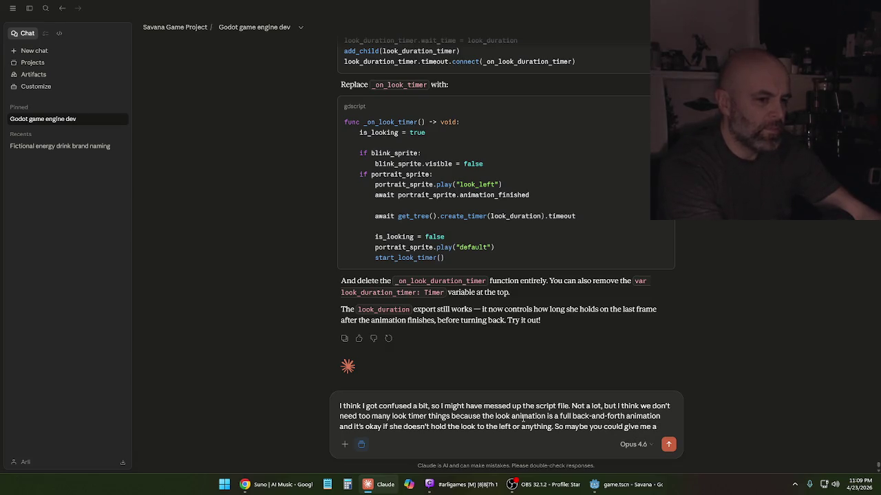
{"action": "type", "text": "slimm"}
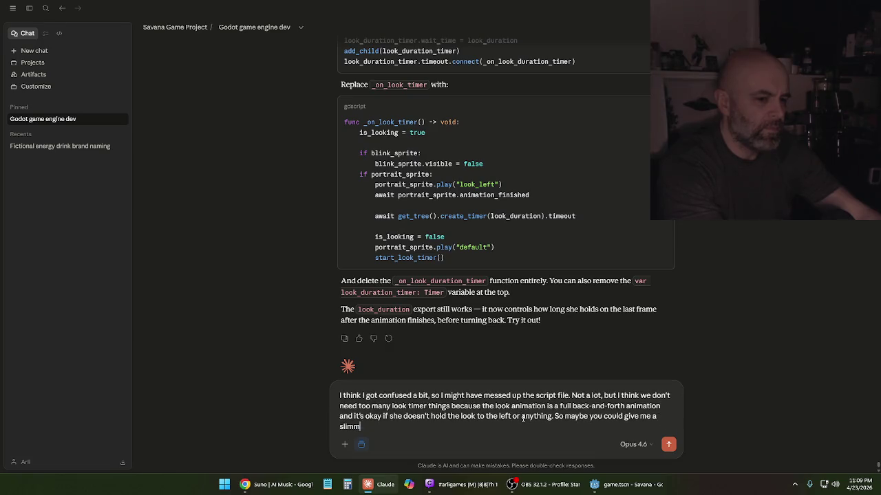
{"action": "type", "text": " down version of the sri"}
{"action": "type", "text": "pt"}
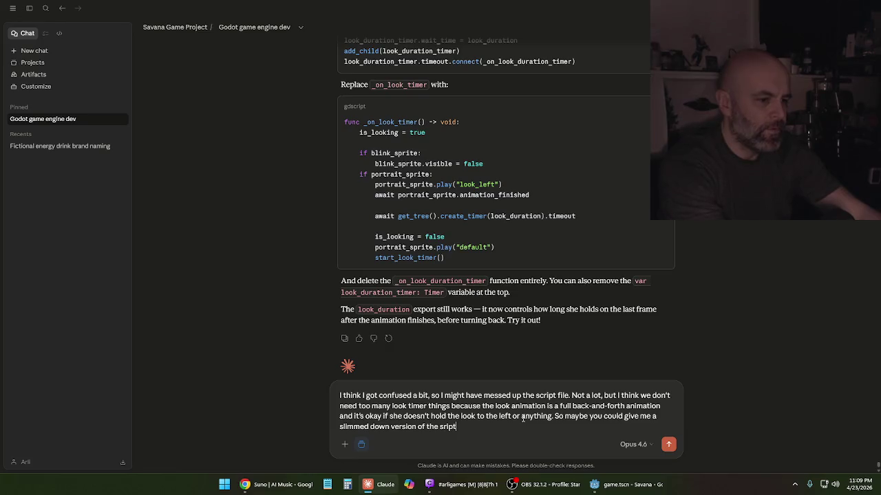
{"action": "type", "text": "ript"}
{"action": "type", "text": "ithout any of that."}
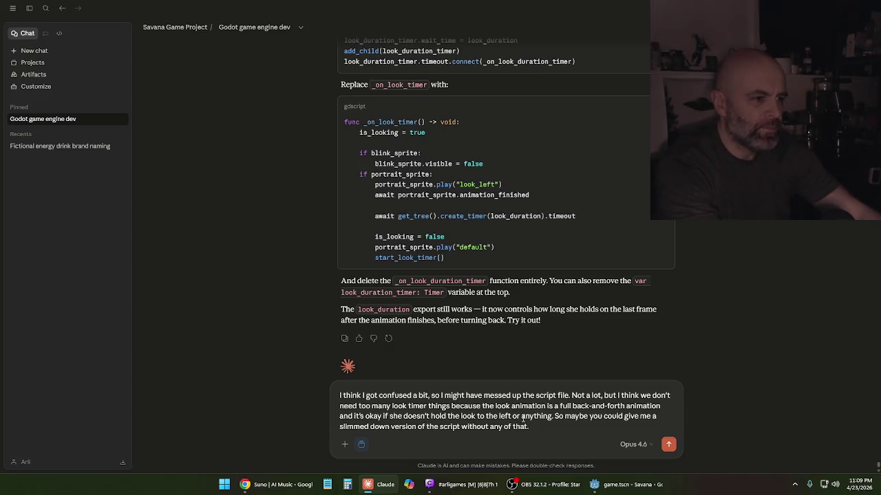
{"action": "key", "text": "Return"}
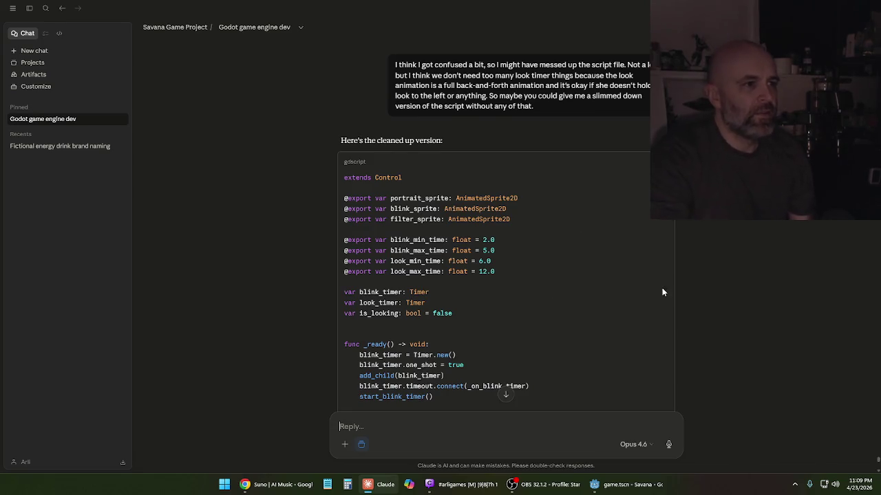
- Read through Claude's cleaned-up gdscript reply, then bring the Godot editor forward
{"action": "scroll", "coordinate": [721, 309], "scroll_direction": "down", "scroll_amount": 3}
{"action": "scroll", "coordinate": [721, 310], "scroll_direction": "down", "scroll_amount": 10}
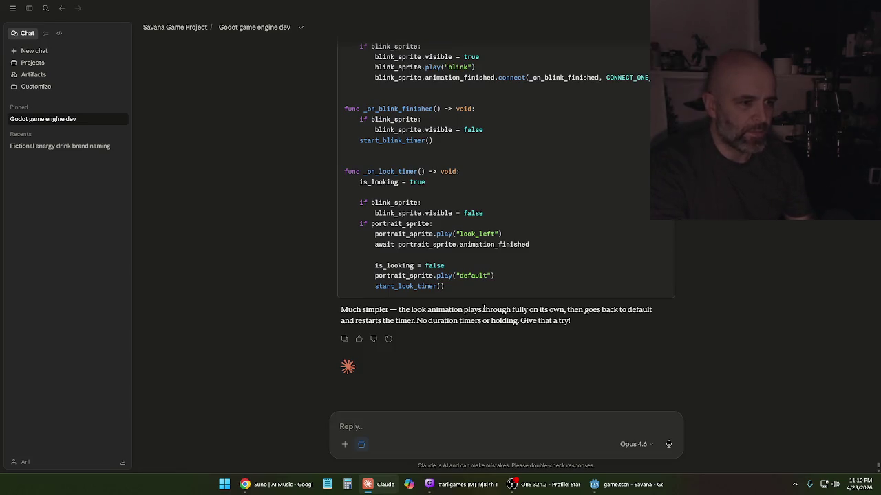
{"action": "scroll", "coordinate": [736, 288], "scroll_direction": "up", "scroll_amount": 10}
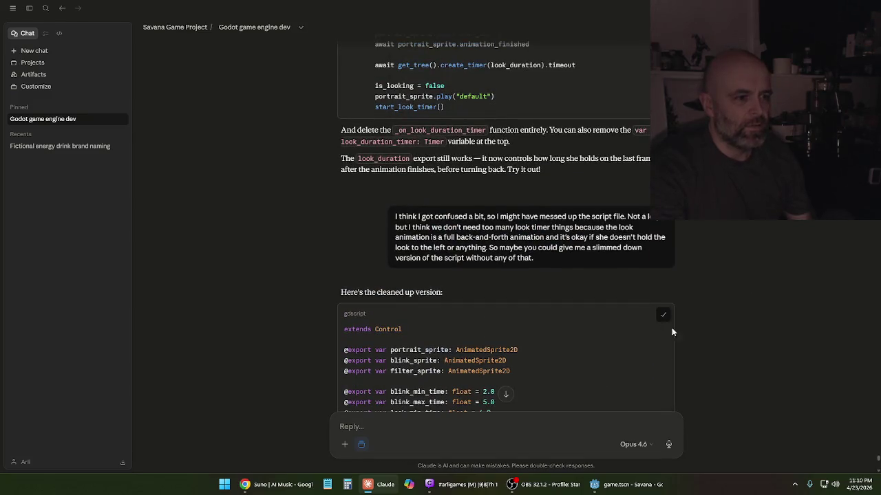
{"action": "left_click", "coordinate": [619, 484]}
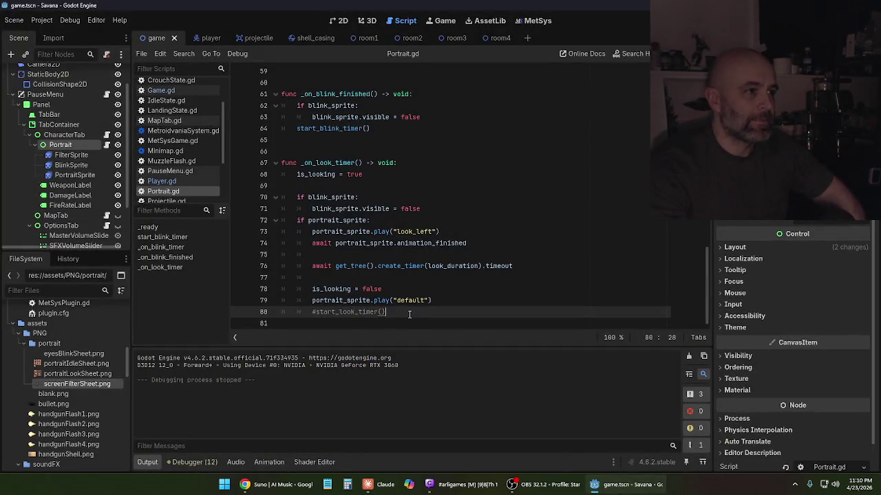
- Replace Portrait.gd with the slimmed-down code, save it, and run the game
{"action": "key", "text": "ctrl+shift+Home"}
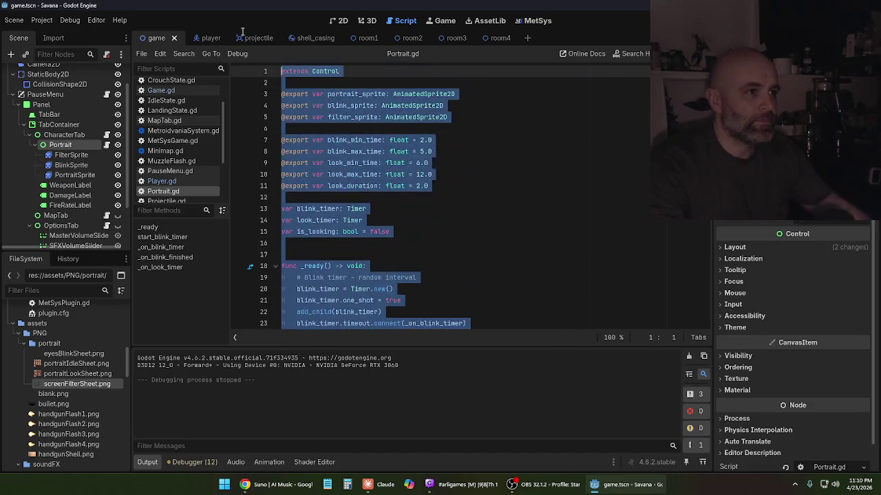
{"action": "key", "text": "ctrl+v"}
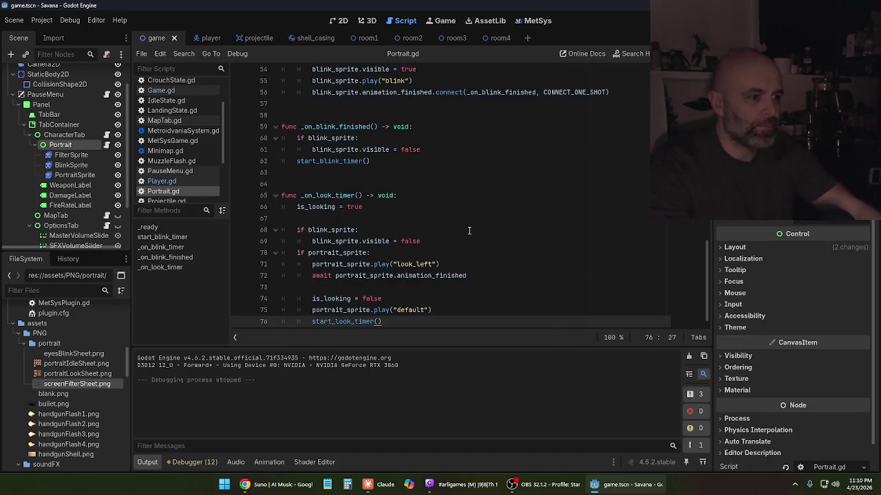
{"action": "scroll", "coordinate": [468, 229], "scroll_direction": "up", "scroll_amount": 15}
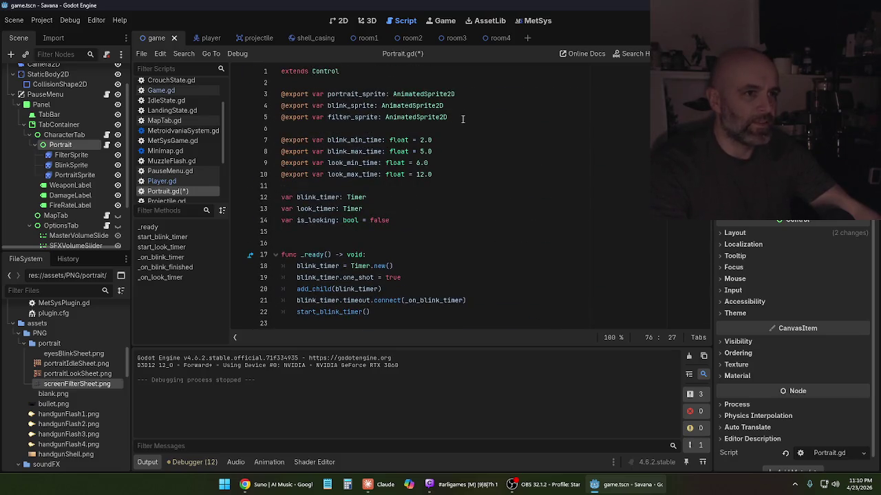
{"action": "key", "text": "ctrl+s"}
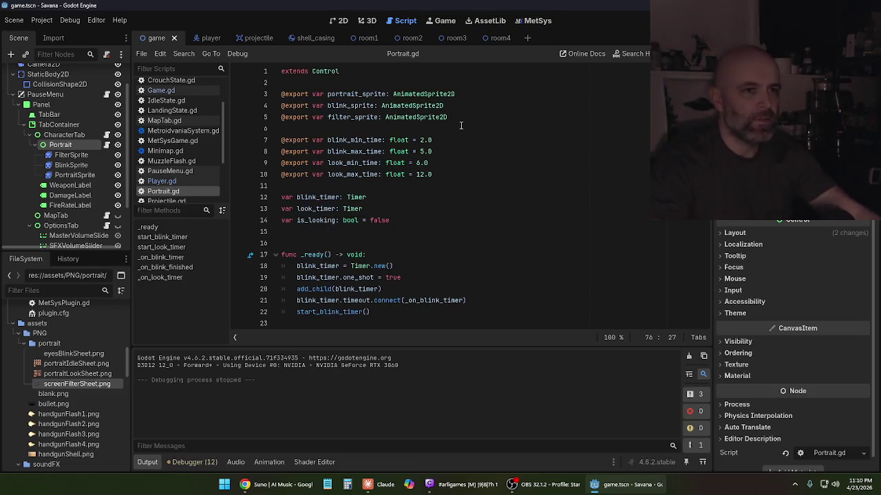
{"action": "key", "text": "F5"}
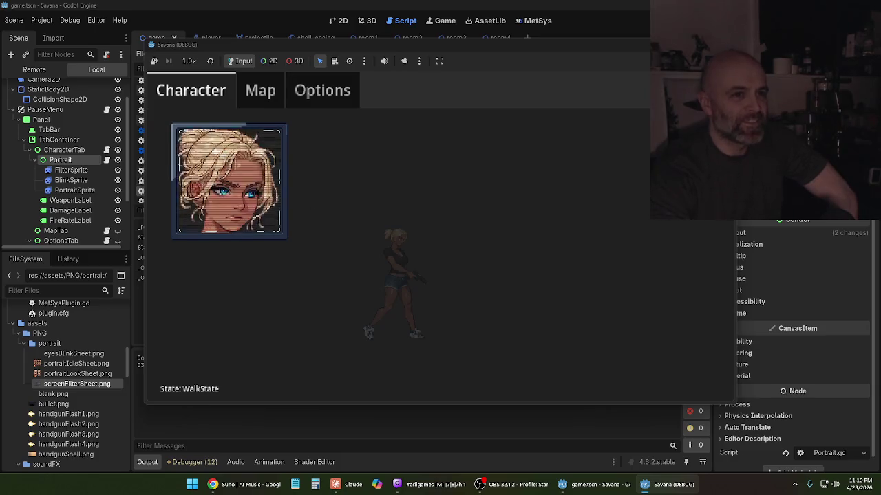
- Stop the test game, check the timer setup in _ready, and return to Claude
{"action": "key", "text": "F8"}
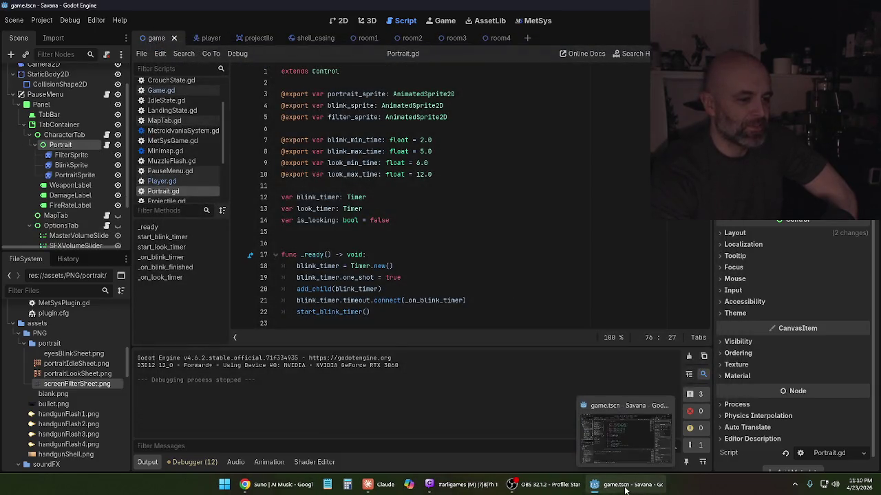
{"action": "left_click", "coordinate": [382, 311]}
{"action": "scroll", "coordinate": [442, 278], "scroll_direction": "down", "scroll_amount": 2}
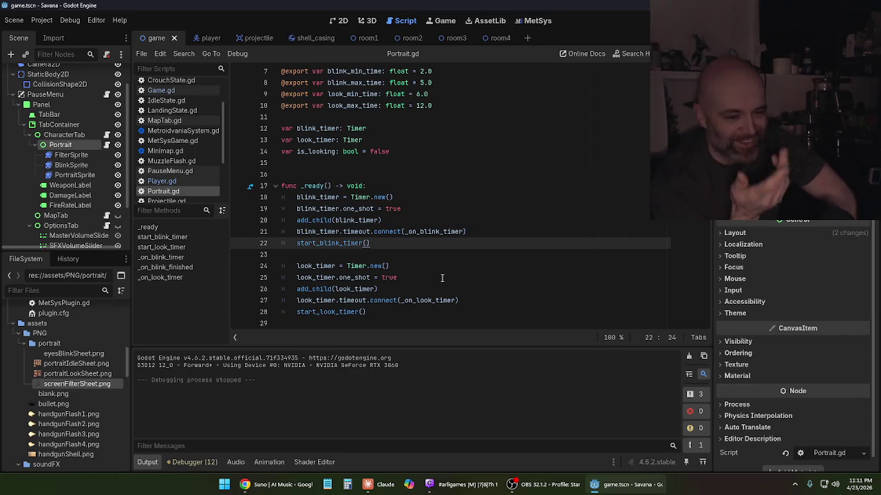
{"action": "key", "text": "alt+Tab"}
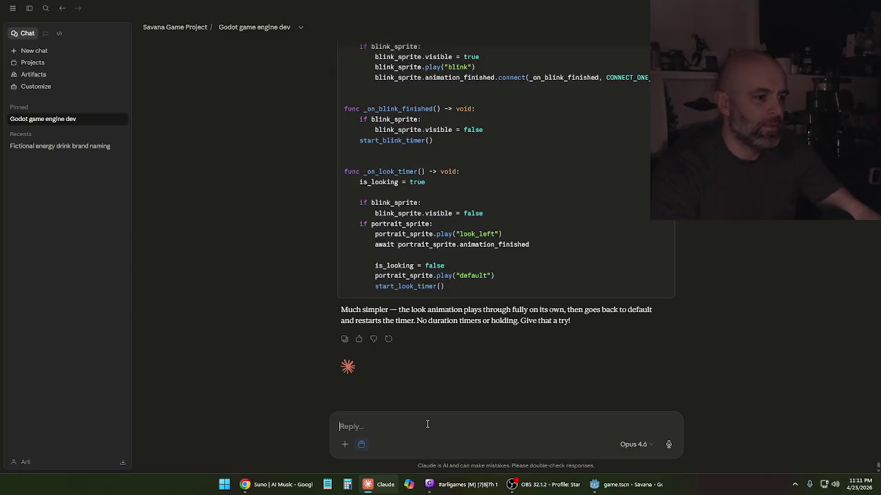
- Tell Claude the script worked but the look animation keeps repeating, and read its looping advice
{"action": "type", "text": "Nice, that worked. O"}
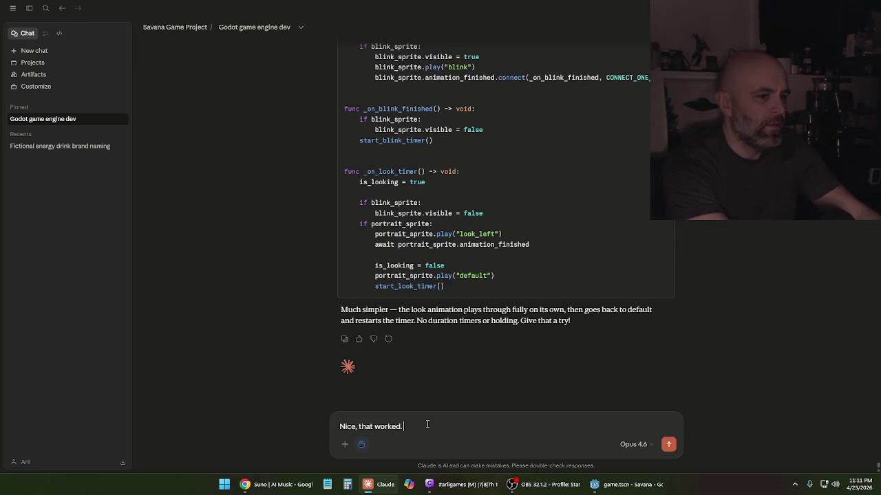
{"action": "type", "text": "nly thing is she keeps"}
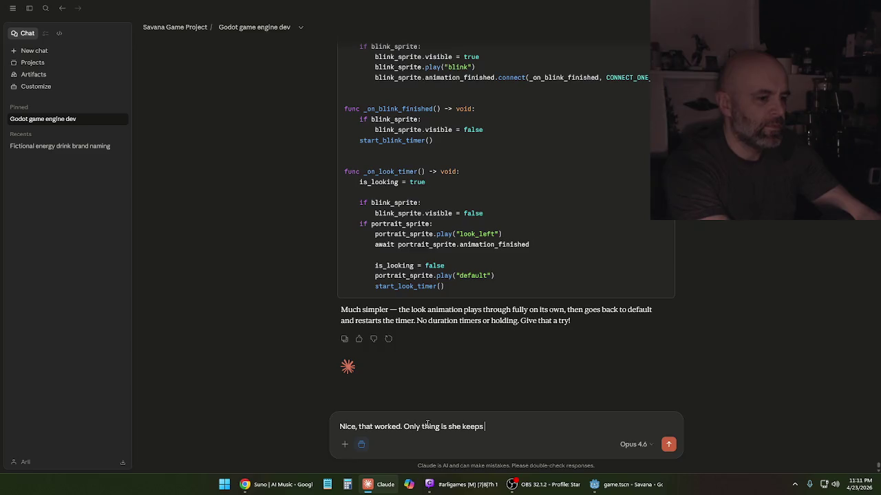
{"action": "key", "text": "BackSpace"}
{"action": "key", "text": "BackSpace"}
{"action": "key", "text": "BackSpace"}
{"action": "type", "text": "that once"}
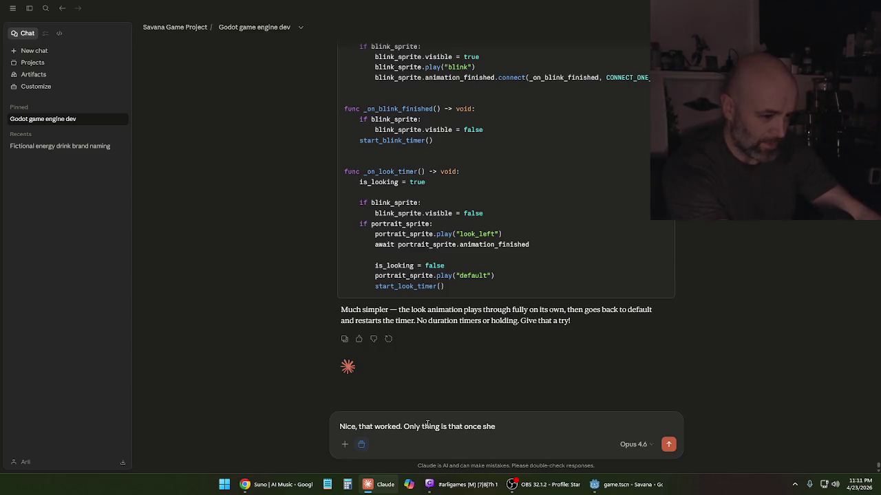
{"action": "type", "text": " the look animation, it seems to just ke"}
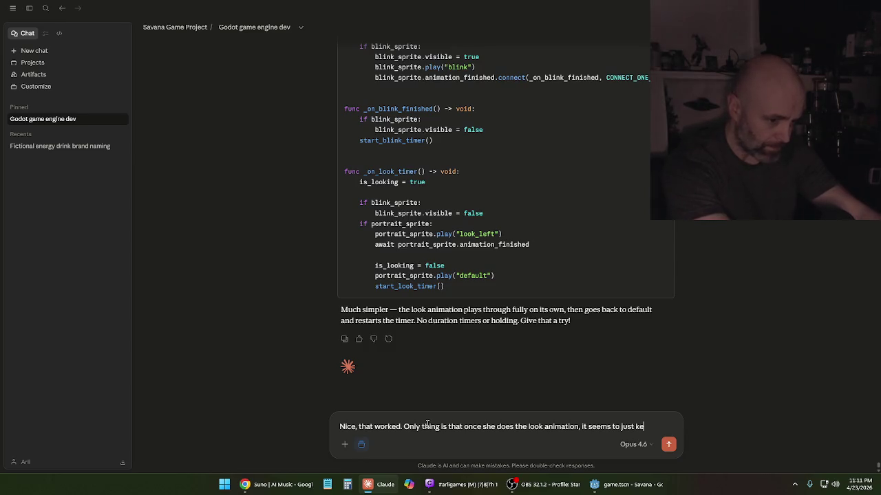
{"action": "type", "text": "ep repeating?"}
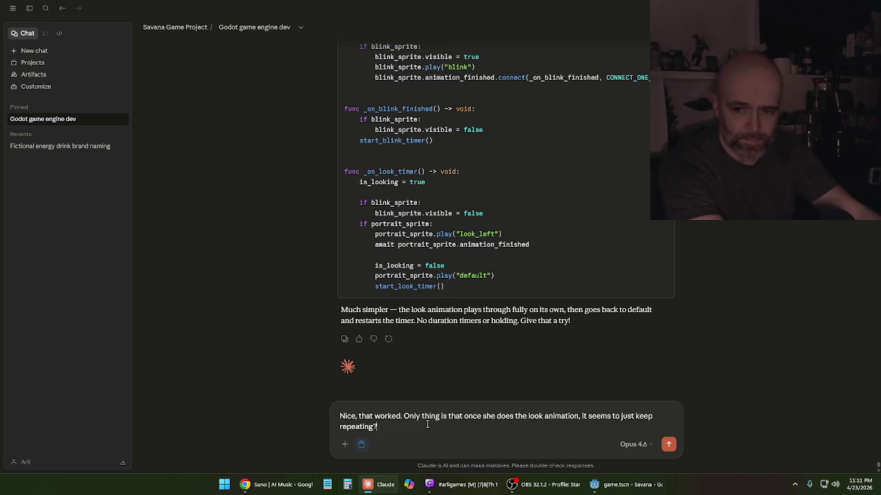
{"action": "key", "text": "Return"}
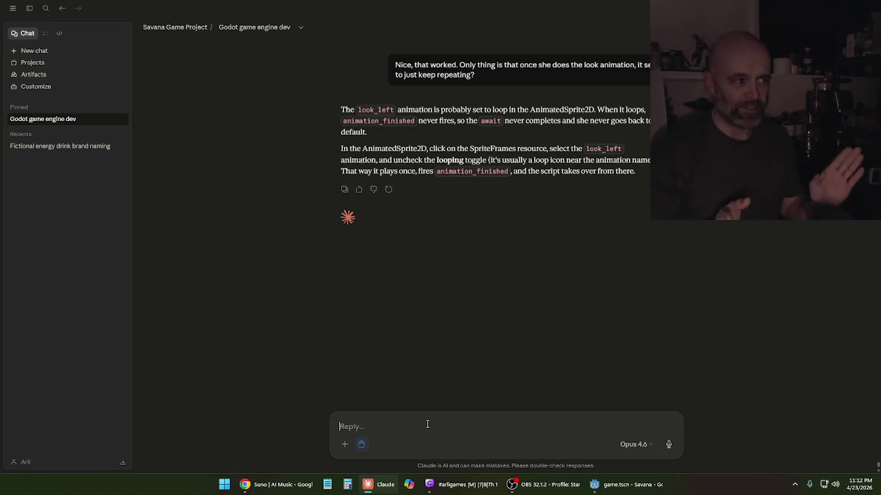
{"action": "left_click", "coordinate": [427, 424]}
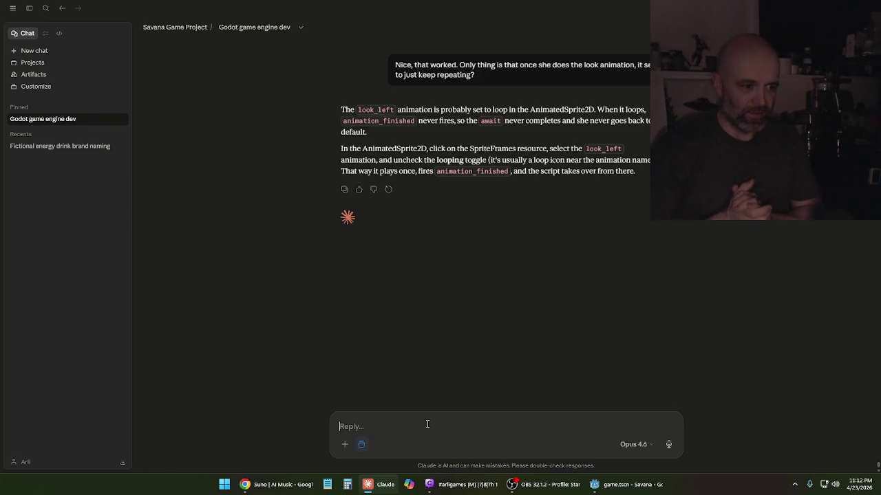
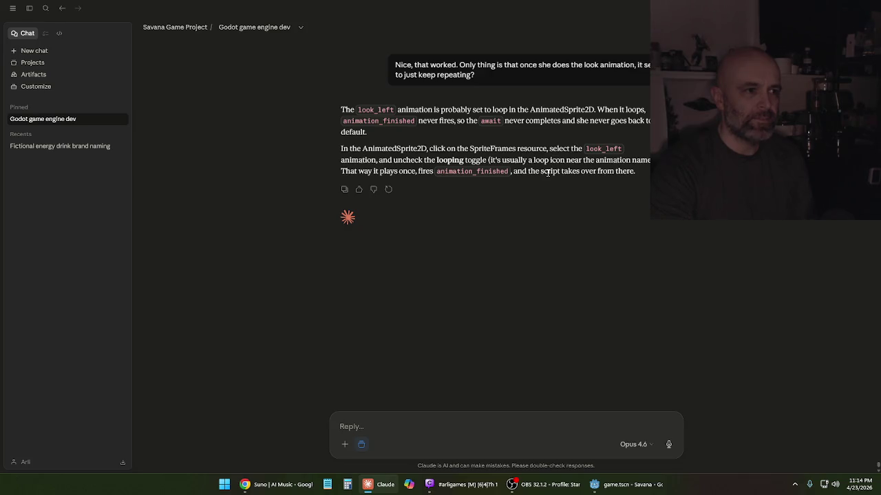
- Turn off looping for PortraitSprite's look_left animation, save the scene, and run the game
{"action": "left_click", "coordinate": [606, 491]}
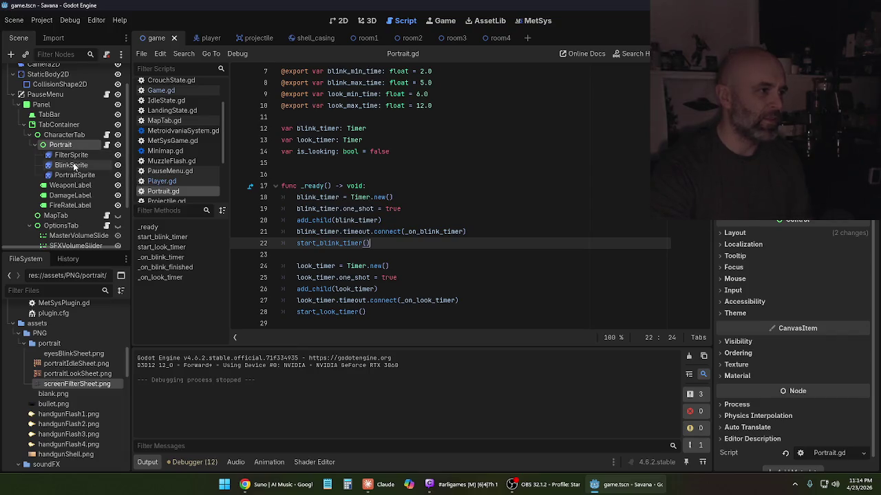
{"action": "left_click", "coordinate": [75, 175]}
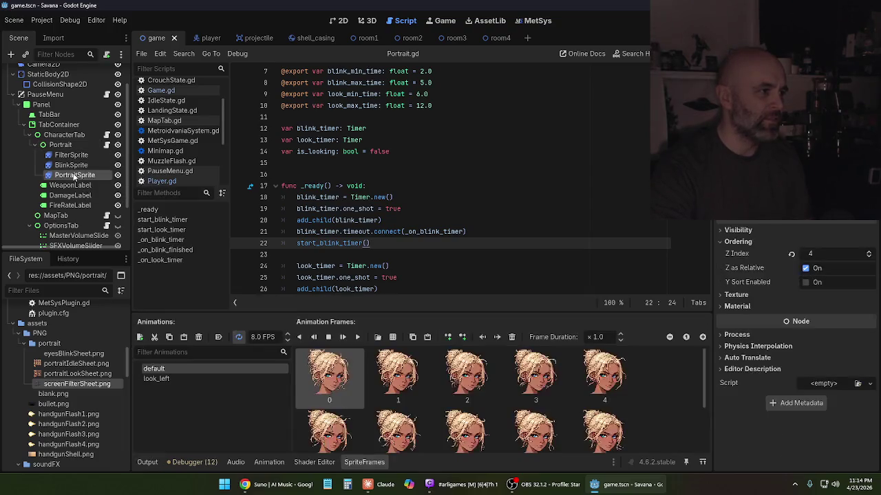
{"action": "left_click", "coordinate": [193, 379]}
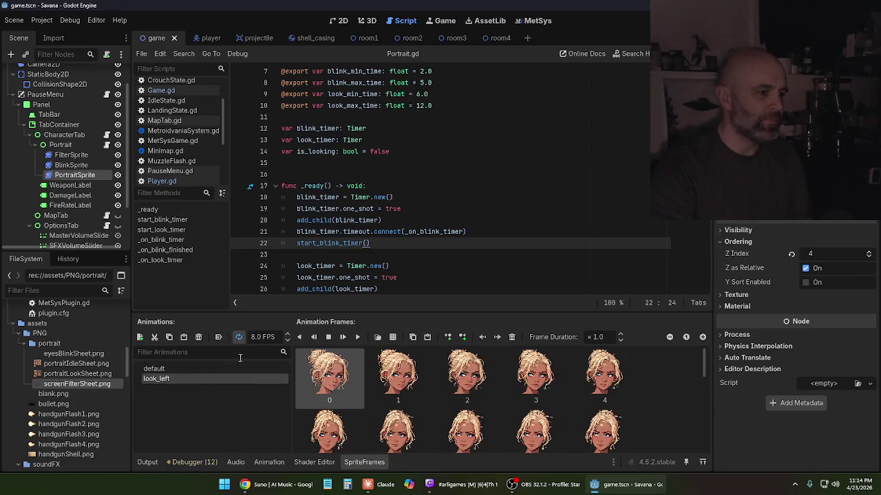
{"action": "left_click", "coordinate": [239, 336]}
{"action": "key", "text": "ctrl+s"}
{"action": "key", "text": "F5"}
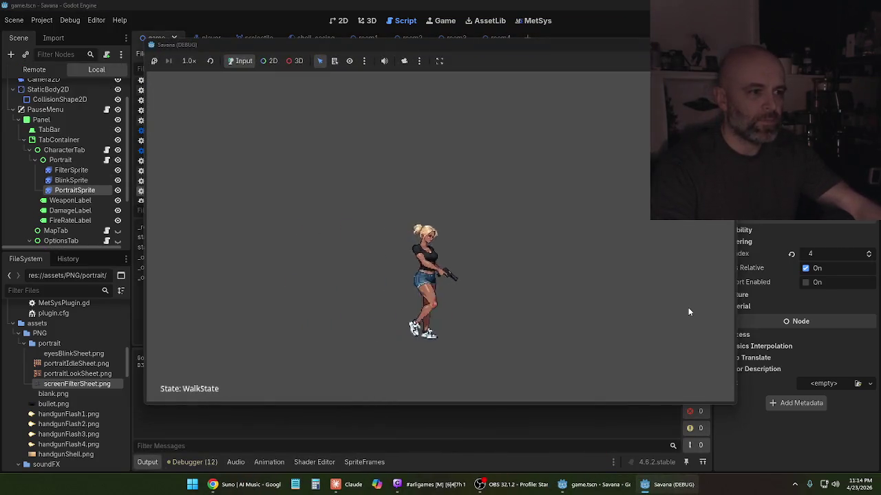
- Watch the portrait in the pause menu's Character tab, then stop the game
{"action": "key", "text": "Escape"}
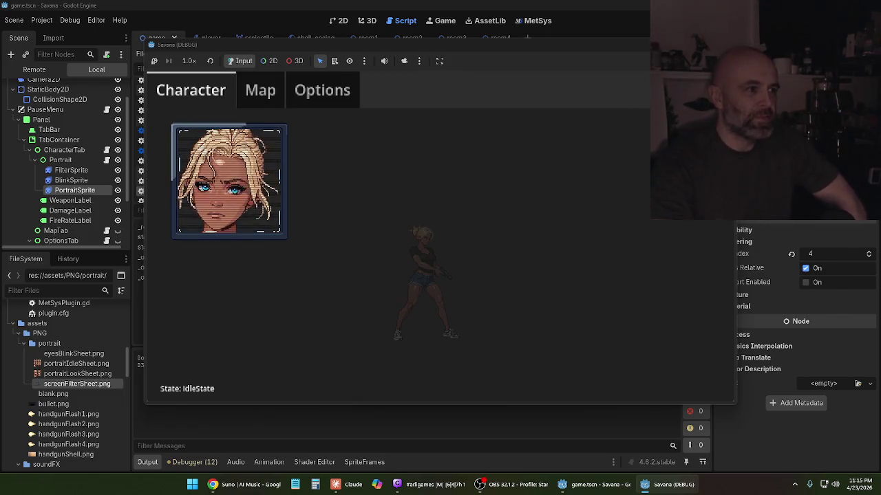
{"action": "key", "text": "F8"}
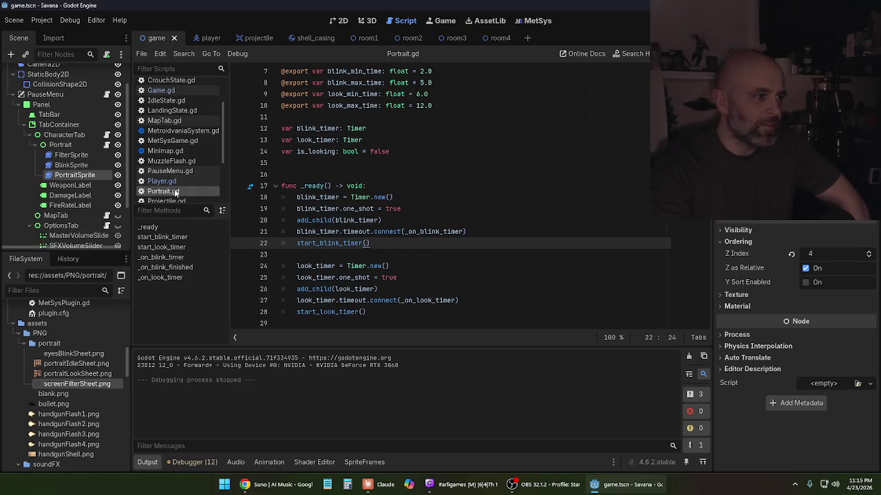
- Review the Portrait node's script and timing export variables, then return to the Claude chat
{"action": "left_click", "coordinate": [61, 144]}
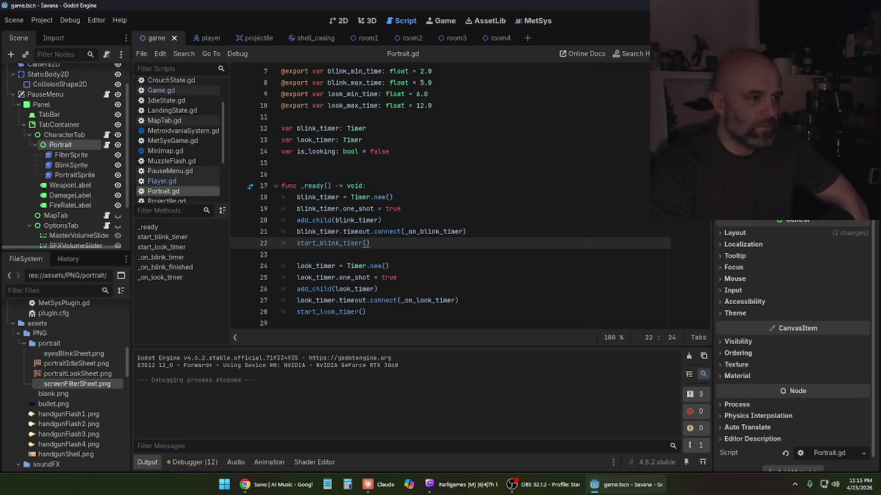
{"action": "scroll", "coordinate": [445, 261], "scroll_direction": "up", "scroll_amount": 2}
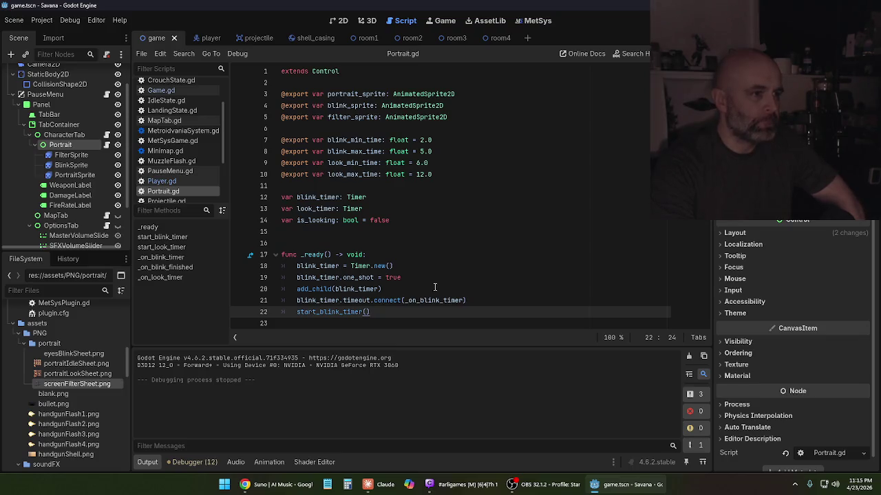
{"action": "left_click", "coordinate": [384, 484]}
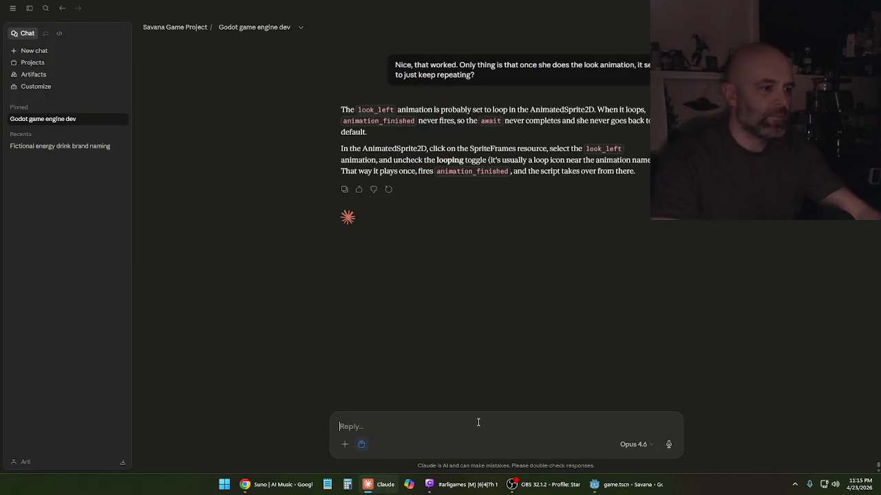
- Tell Claude 'Nice, that worked.' and ask how to adjust how often the blink or look plays
{"action": "type", "text": "Nice, that worked."}
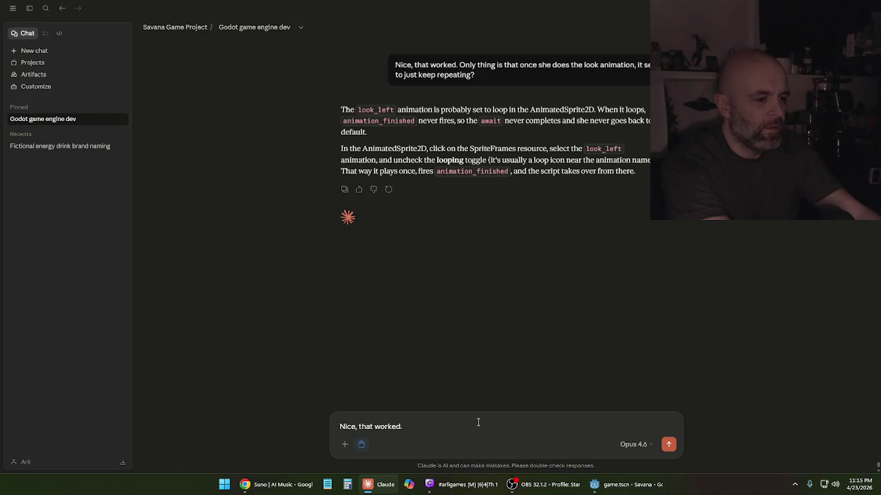
{"action": "type", "text": "How do I"}
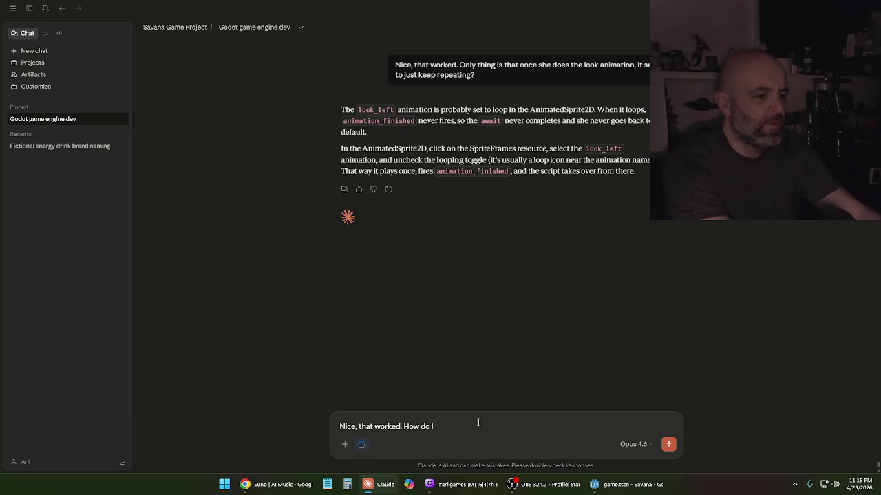
{"action": "type", "text": " adjus"}
{"action": "type", "text": "djust how oft"}
{"action": "type", "text": "en"}
{"action": "type", "text": " the blink o"}
{"action": "type", "text": "r lo"}
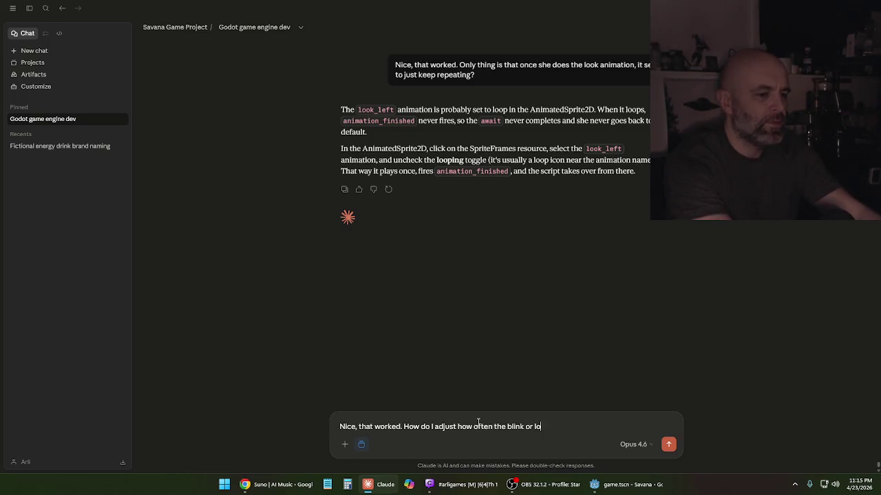
{"action": "type", "text": "ok plays?"}
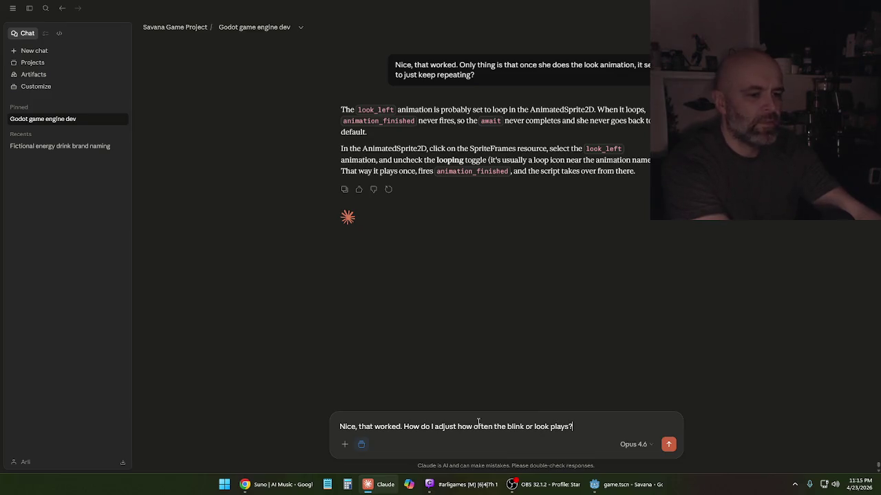
{"action": "key", "text": "Return"}
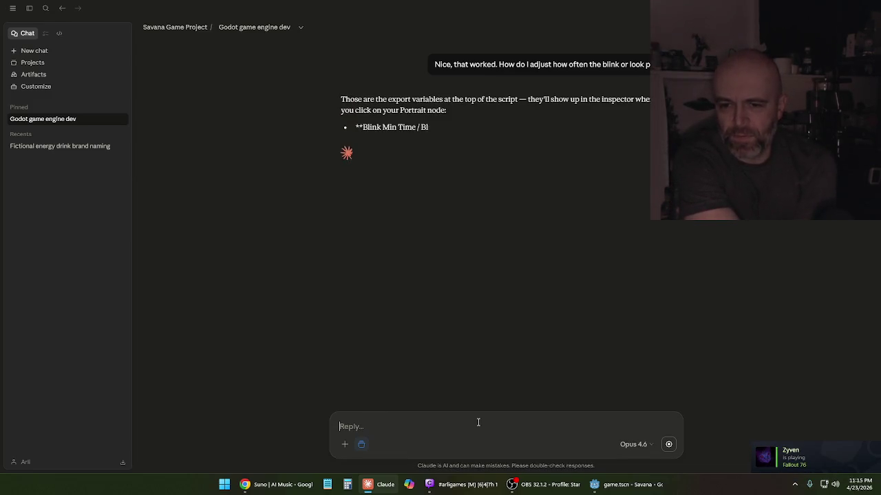
{"action": "left_click", "coordinate": [478, 422]}
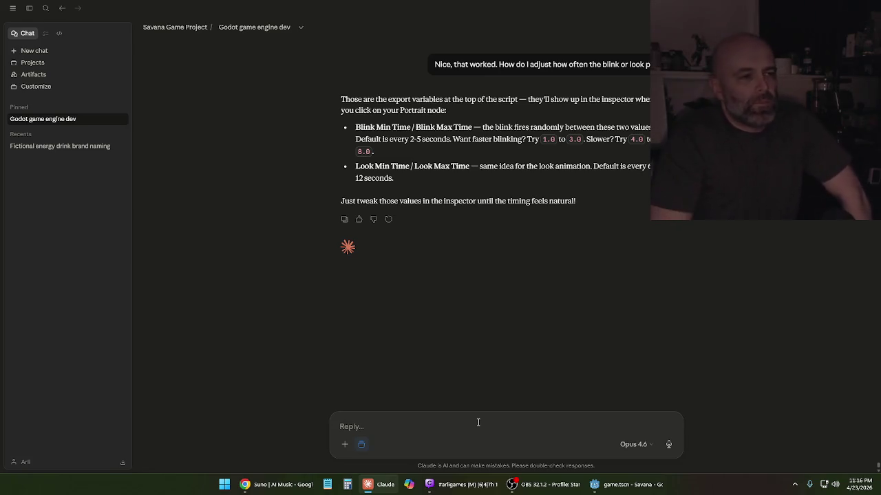
- Read Claude's explanation of the Blink and Look Min/Max Time exports, then go back to Godot
{"action": "left_click", "coordinate": [479, 422]}
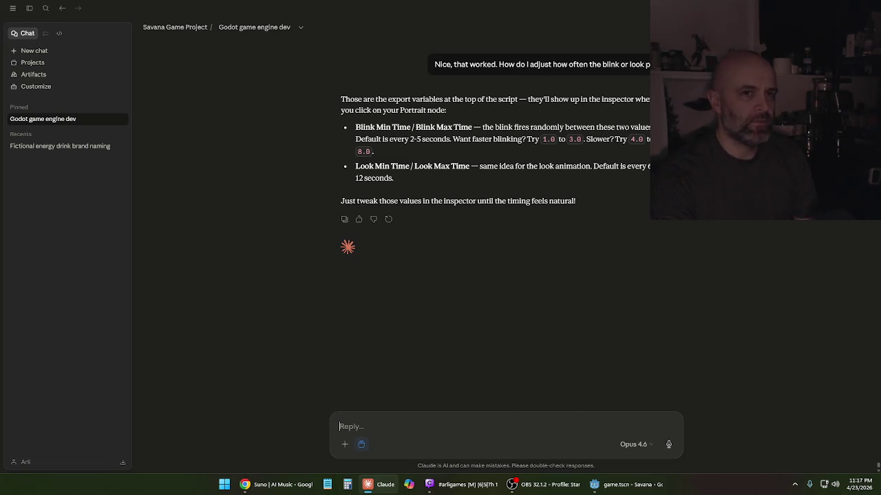
{"action": "left_click", "coordinate": [601, 484]}
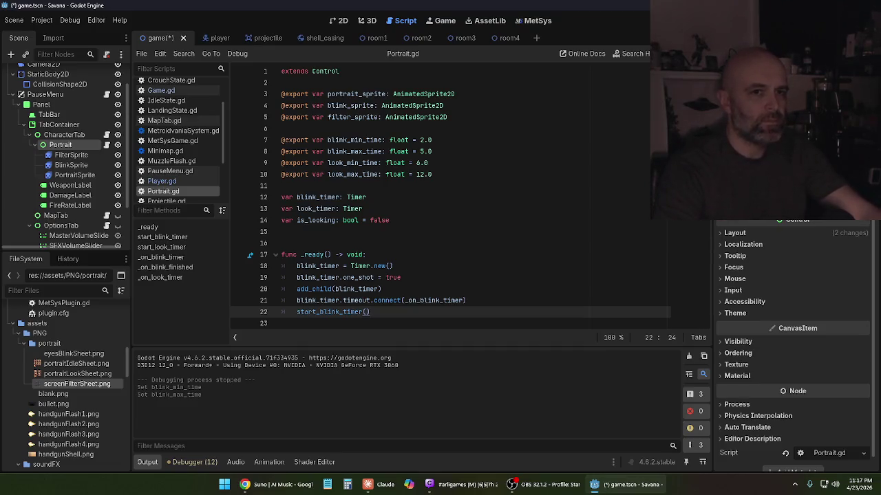
- Save the new blink timing, run the game, peek at the pause menu, then jump and move right
{"action": "key", "text": "ctrl+s"}
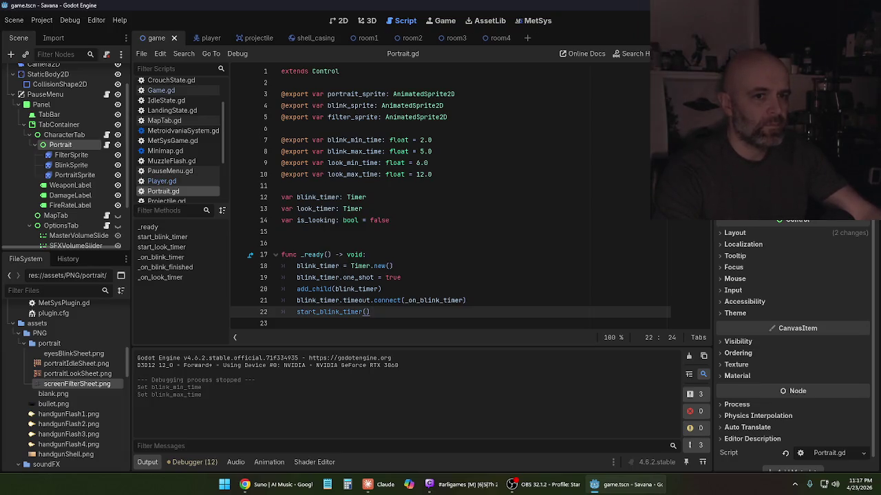
{"action": "key", "text": "F5"}
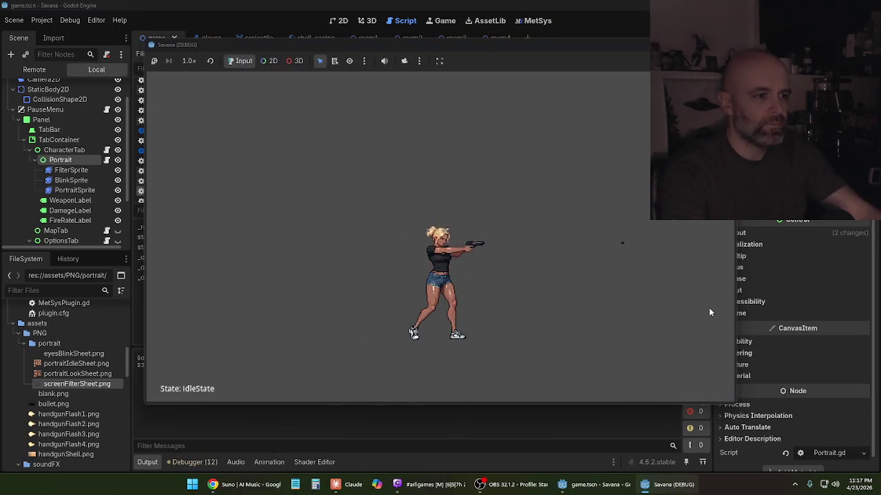
{"action": "key", "text": "Escape"}
{"action": "key", "text": "Escape"}
{"action": "key", "text": "Escape"}
{"action": "key", "text": "e"}
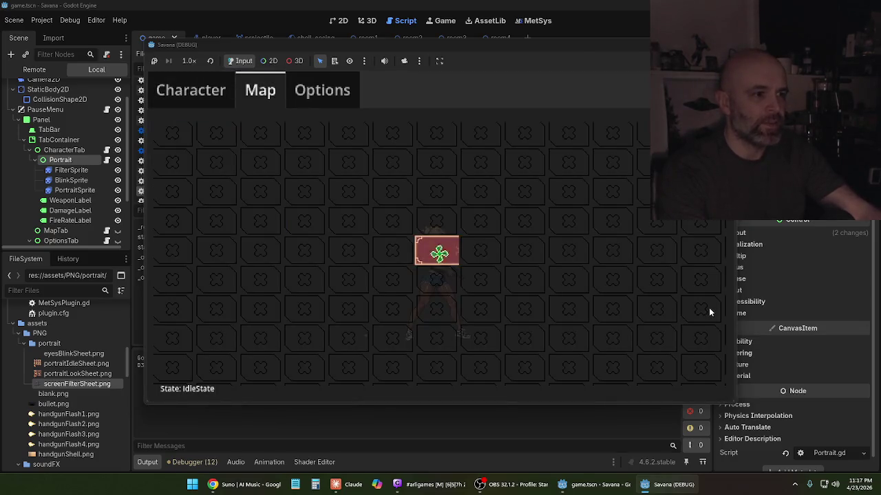
{"action": "key", "text": "Escape"}
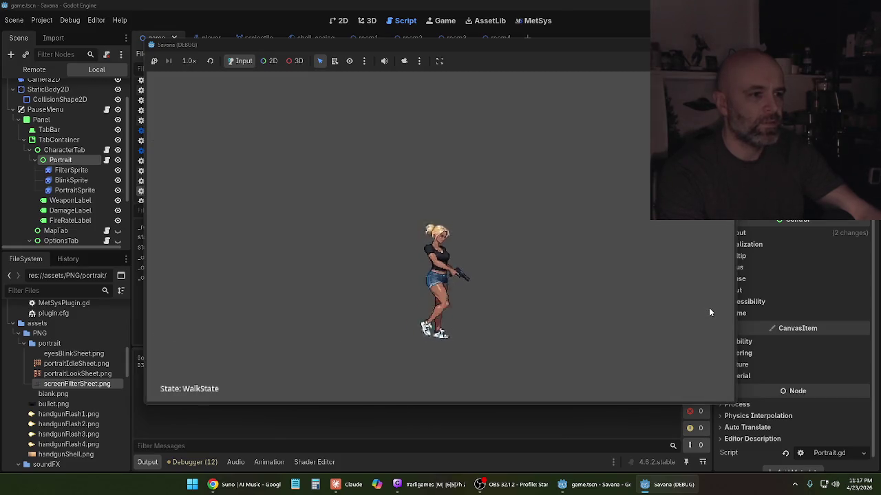
{"action": "key", "text": "space"}
{"action": "key", "text": "d"}
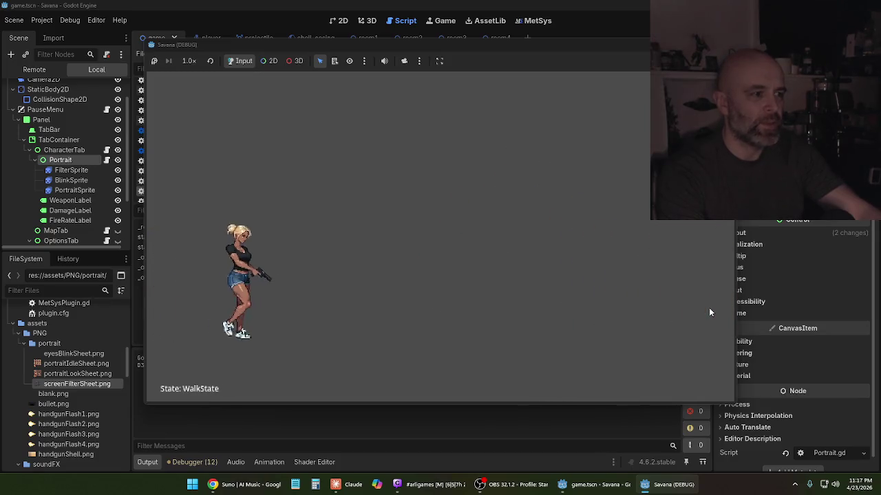
- Cycle the pause menu pages, lower the first Options slider, then resume and walk left
{"action": "key", "text": "Escape"}
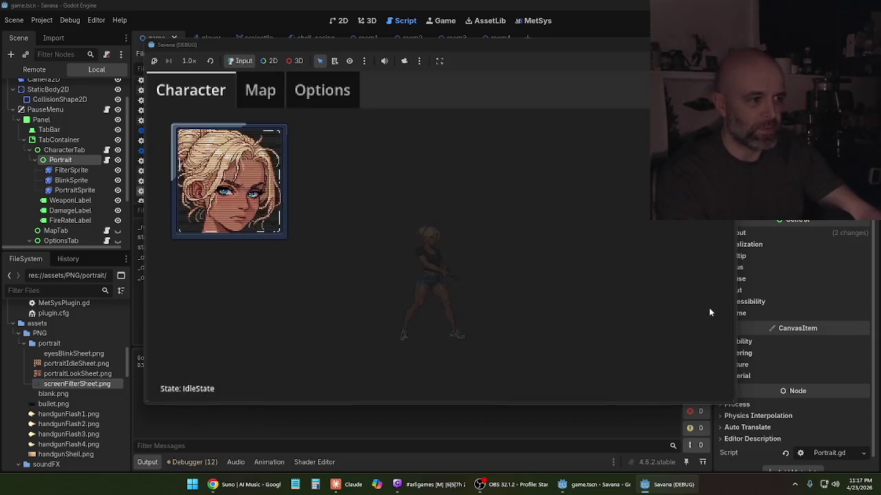
{"action": "key", "text": "e"}
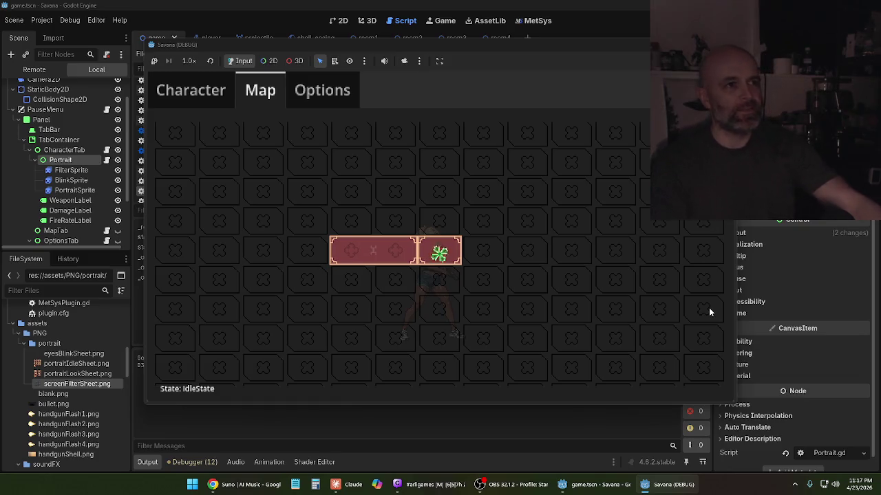
{"action": "key", "text": "q"}
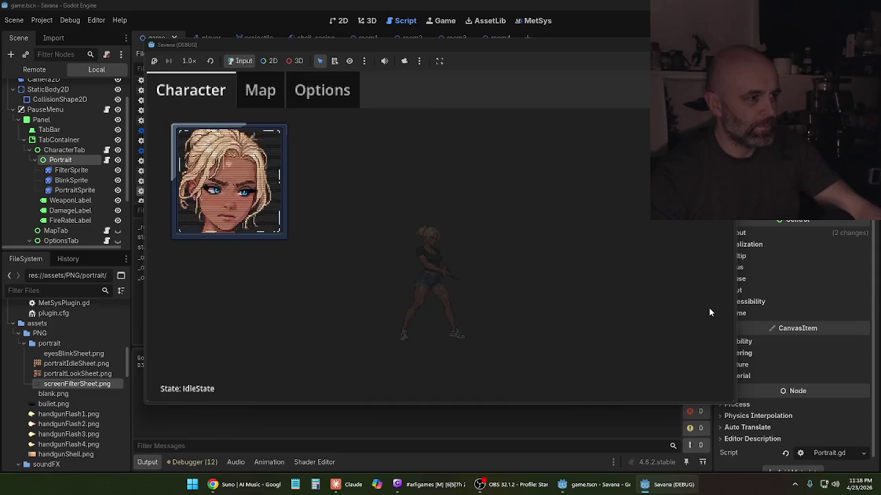
{"action": "key", "text": "e"}
{"action": "key", "text": "e"}
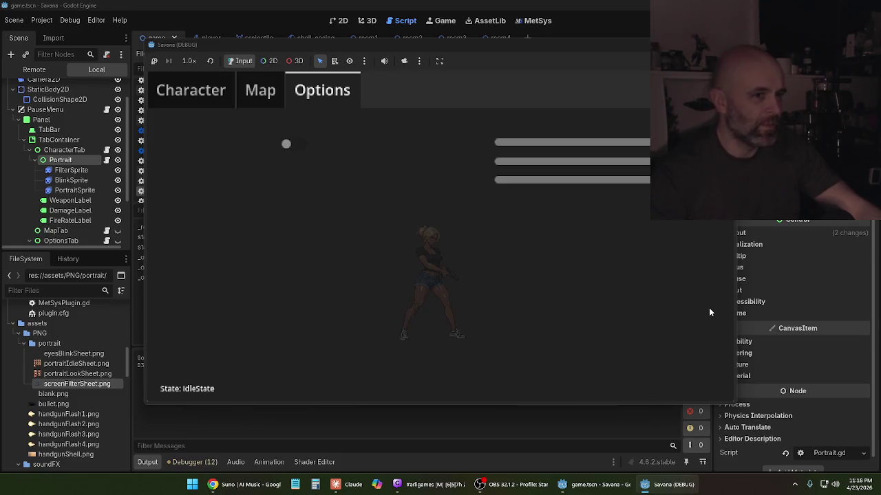
{"action": "scroll", "coordinate": [605, 144], "scroll_direction": "down", "scroll_amount": 5}
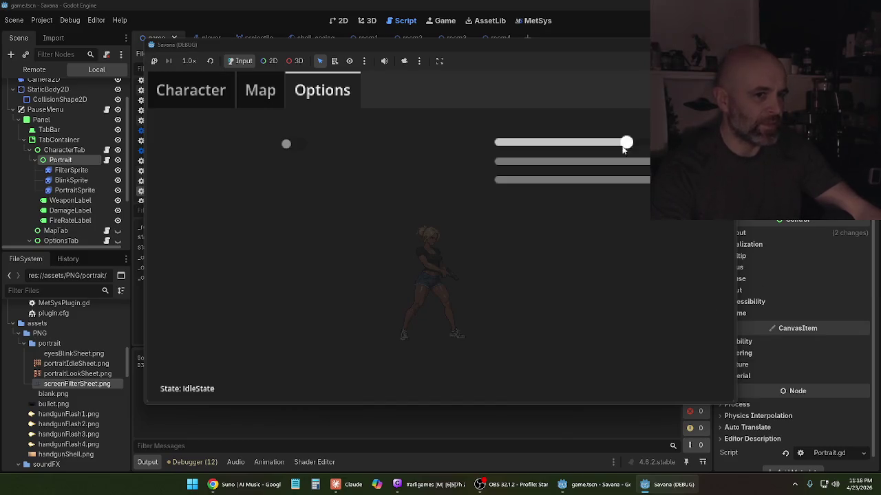
{"action": "left_click_drag", "start_coordinate": [653, 142], "coordinate": [598, 142]}
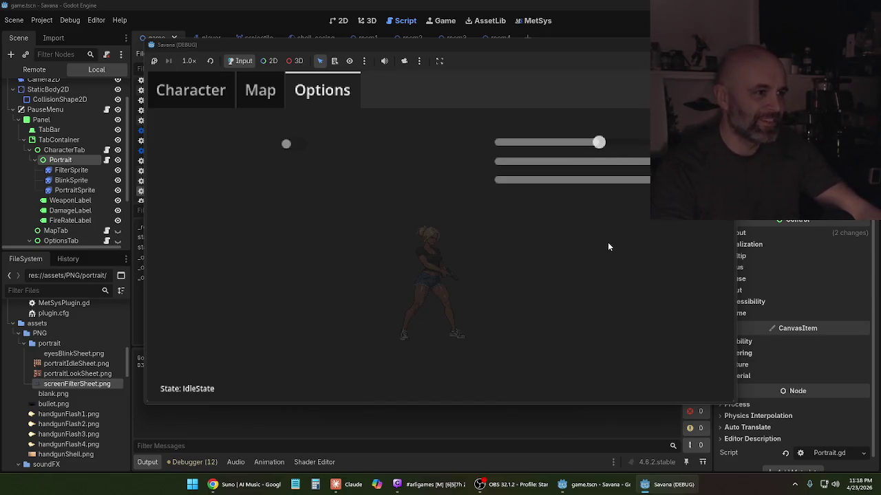
{"action": "key", "text": "q"}
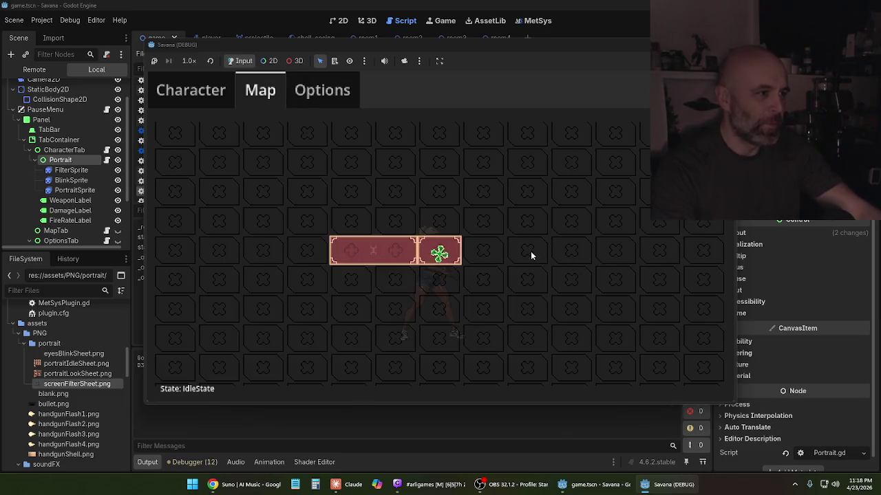
{"action": "key", "text": "q"}
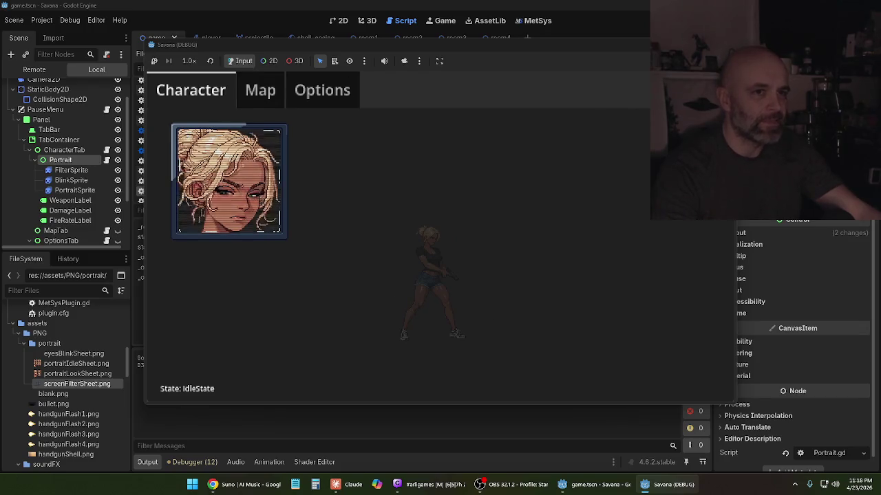
{"action": "key", "text": "Escape"}
{"action": "key", "text": "a"}
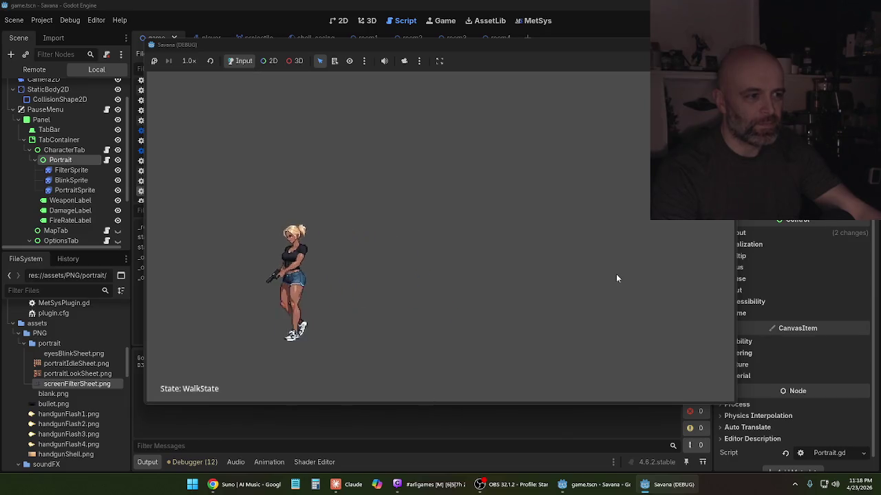
- Play-test walking left and right, crouching, firing the pistol while crouched, and jumping
{"action": "key", "text": "Right"}
{"action": "key", "text": "Left"}
{"action": "key", "text": "Right"}
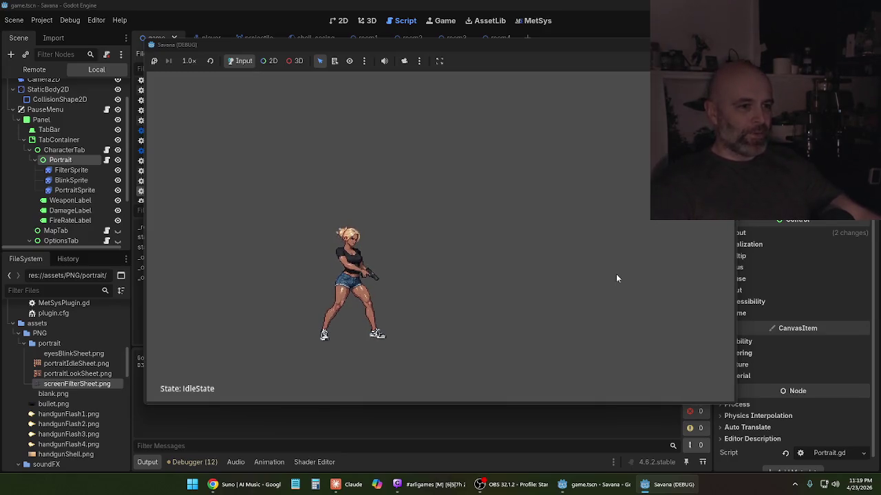
{"action": "key", "text": "d"}
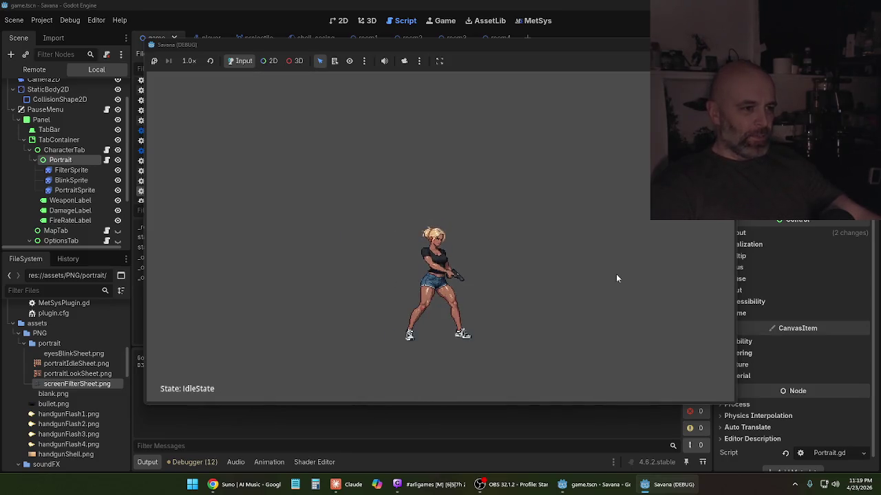
{"action": "key", "text": "s"}
{"action": "left_click", "coordinate": [616, 278]}
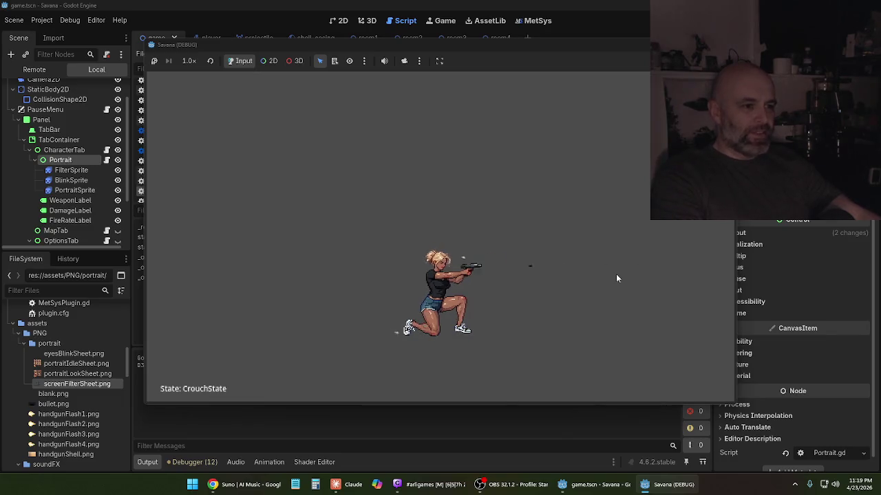
{"action": "key", "text": "space"}
{"action": "key", "text": "d"}
{"action": "key", "text": "a"}
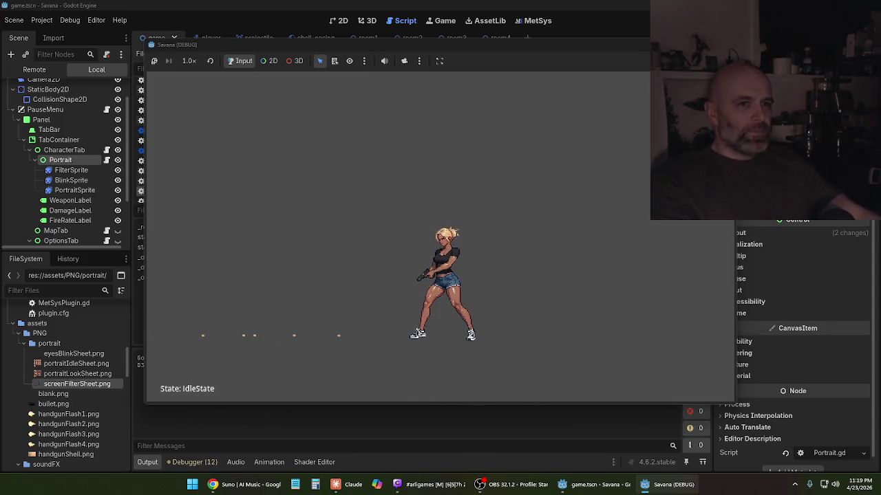
- Stop the game test and bring the Claude chat back to the front
{"action": "key", "text": "F8"}
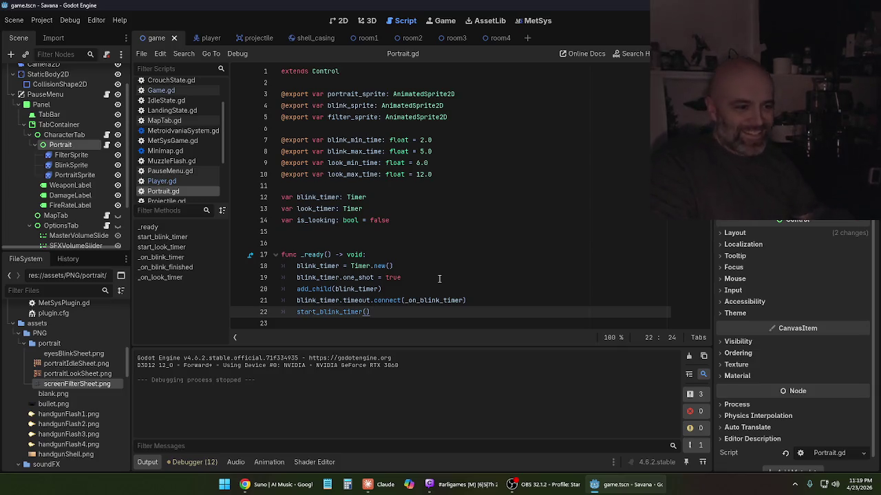
{"action": "mouse_move", "coordinate": [280, 492]}
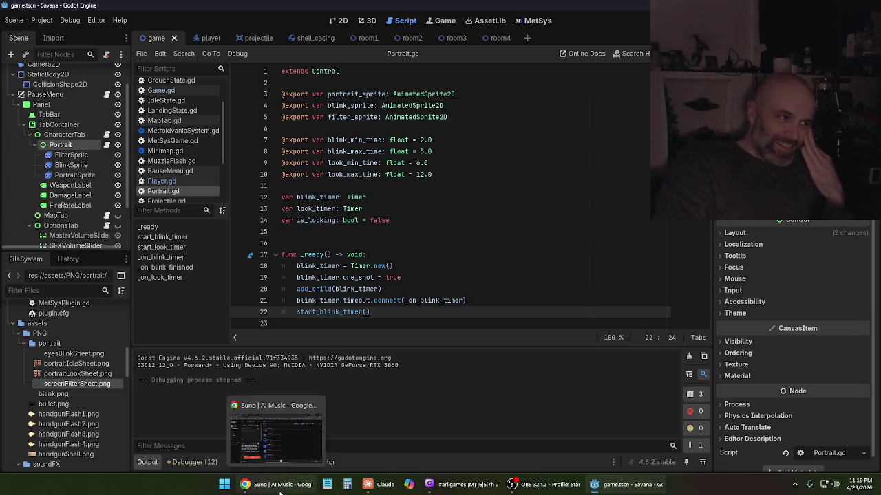
{"action": "left_click", "coordinate": [385, 486]}
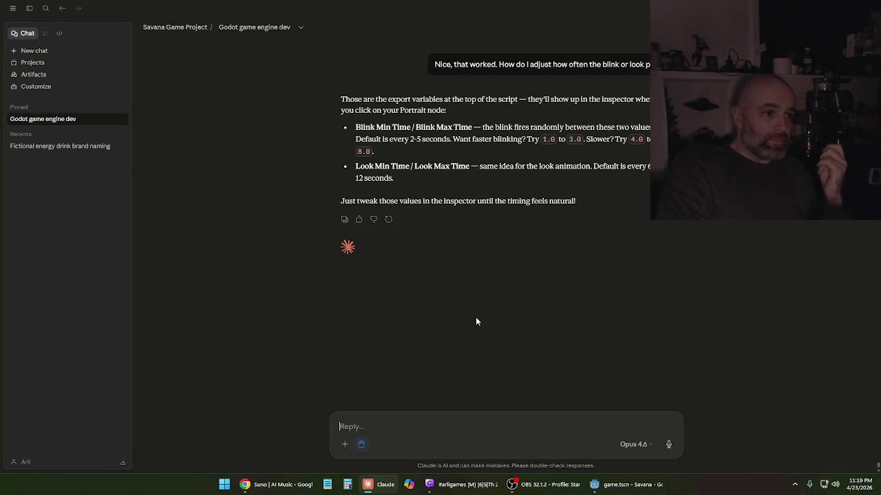
- Scroll back to Claude's cleaned-up portrait script, then return to Godot's MetSys map editor
{"action": "scroll", "coordinate": [483, 321], "scroll_direction": "up", "scroll_amount": 10}
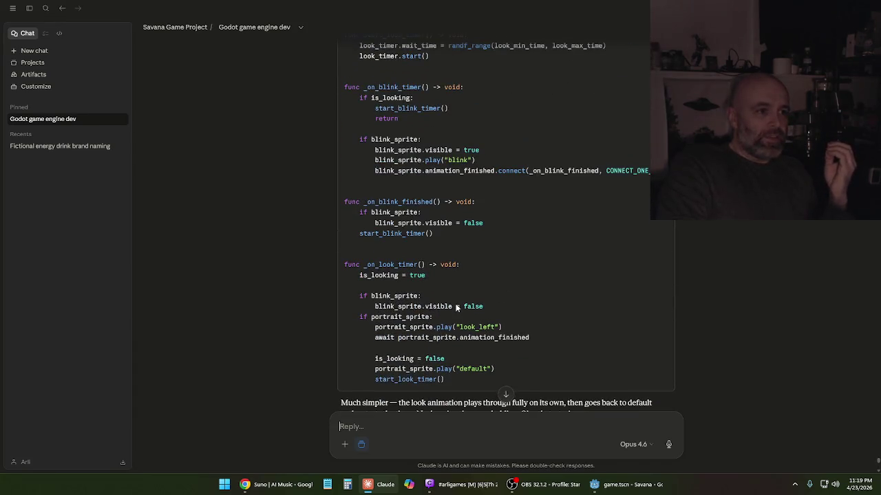
{"action": "scroll", "coordinate": [458, 307], "scroll_direction": "up", "scroll_amount": 15}
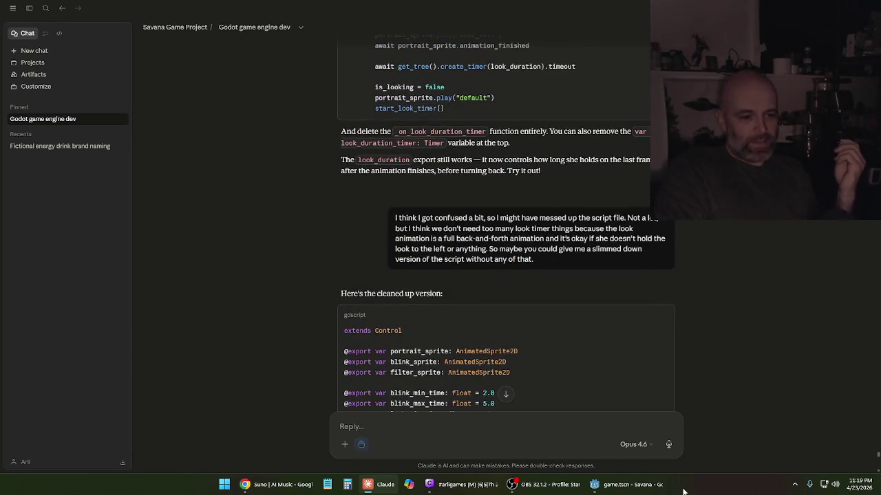
{"action": "left_click", "coordinate": [628, 486]}
{"action": "left_click", "coordinate": [530, 20]}
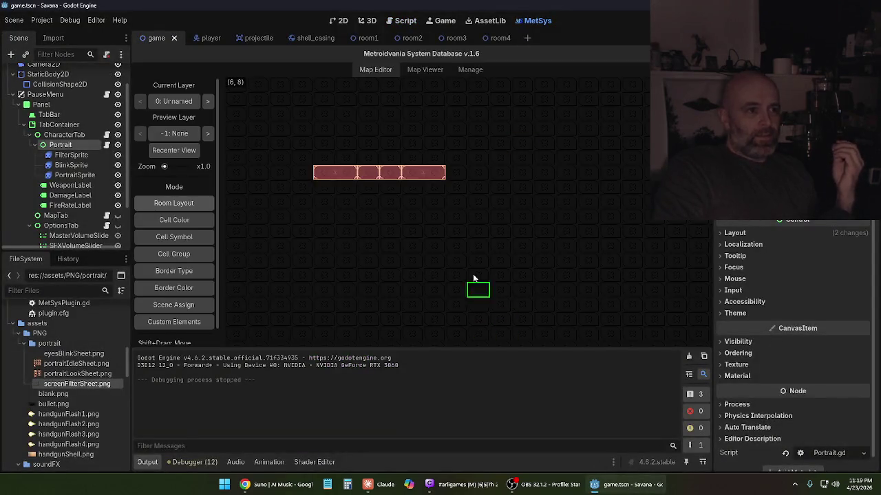
- Draw and erase a test room on the MetSys map, pan the view, and relaunch the game
{"action": "left_click_drag", "start_coordinate": [484, 174], "coordinate": [506, 145]}
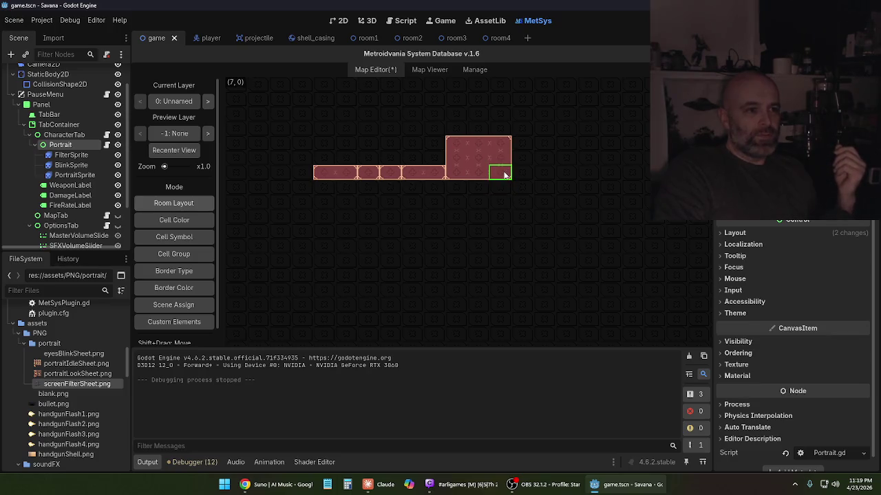
{"action": "right_click", "coordinate": [459, 150]}
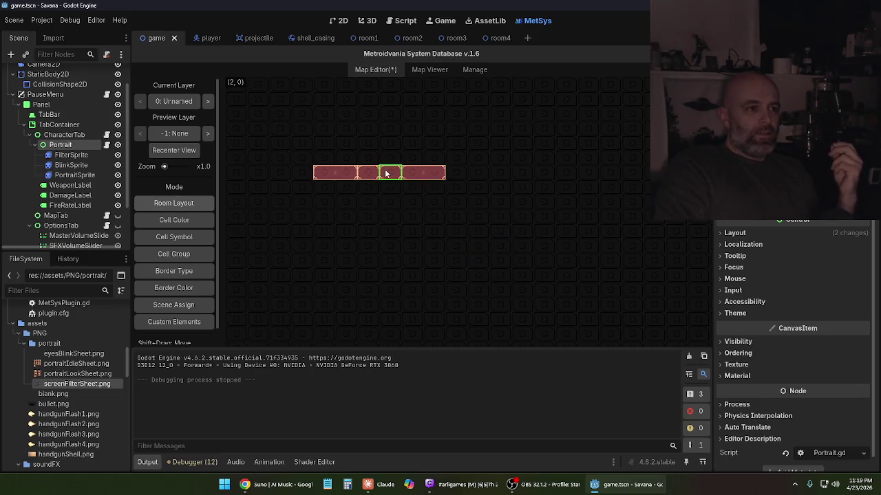
{"action": "mouse_move", "coordinate": [375, 208]}
{"action": "left_mouse_down"}
{"action": "mouse_move", "coordinate": [550, 295]}
{"action": "mouse_move", "coordinate": [441, 249]}
{"action": "left_mouse_up"}
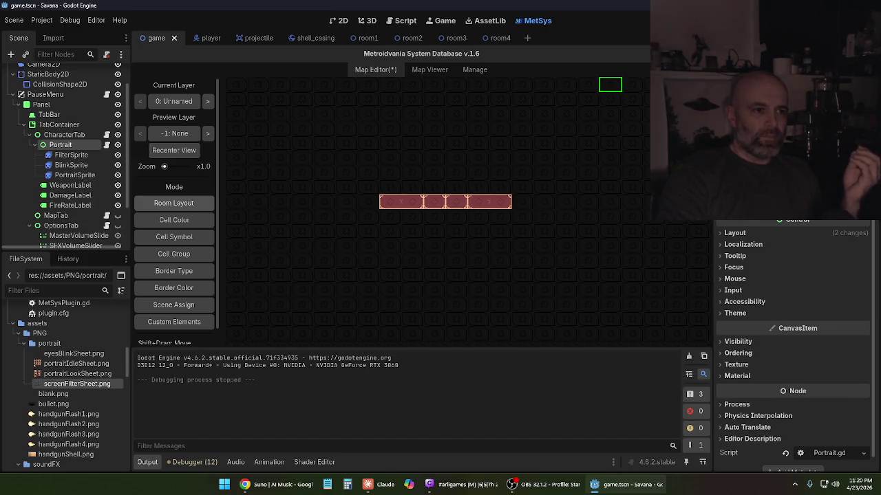
{"action": "key", "text": "F5"}
- Walk the character right and left, fire the pistol left, crouch, then open the pause menu's portrait
{"action": "key", "text": "Right"}
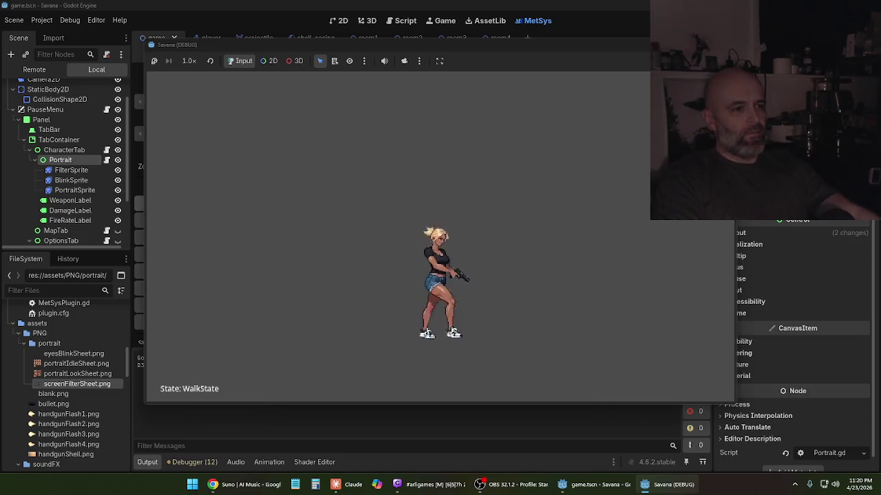
{"action": "key", "text": "Right"}
{"action": "key", "text": "Right"}
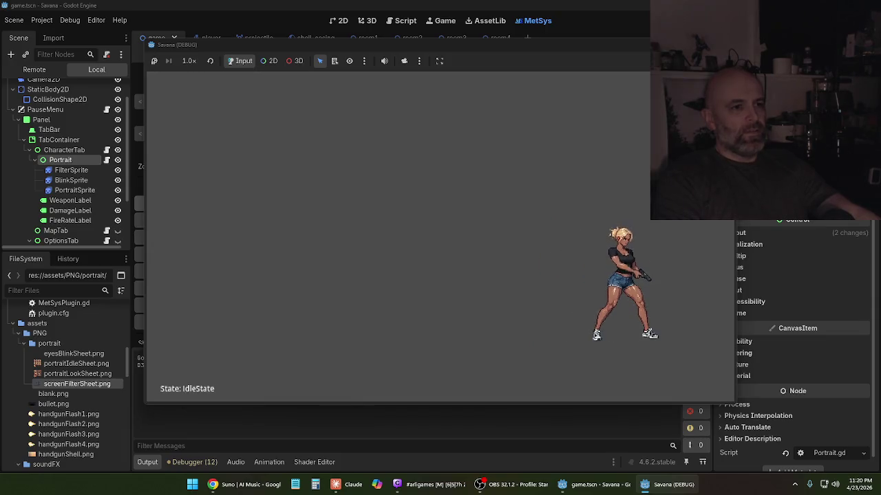
{"action": "key", "text": "Right"}
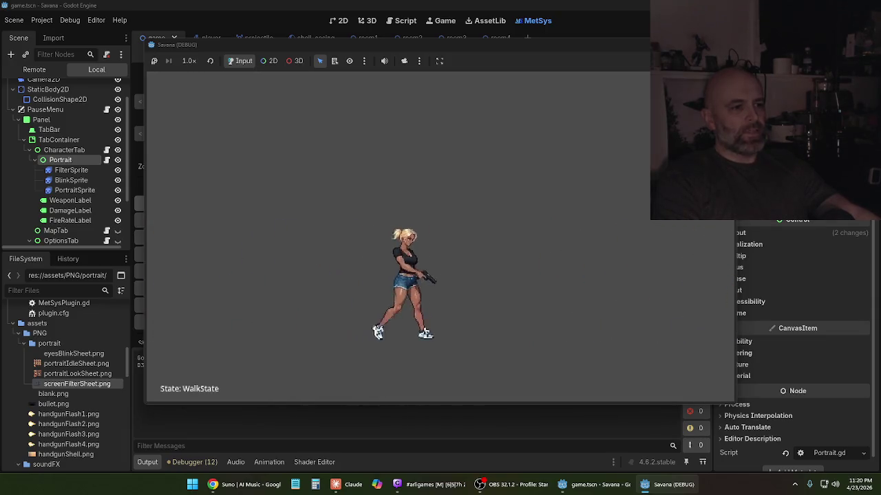
{"action": "key", "text": "Left"}
{"action": "key", "text": "Left"}
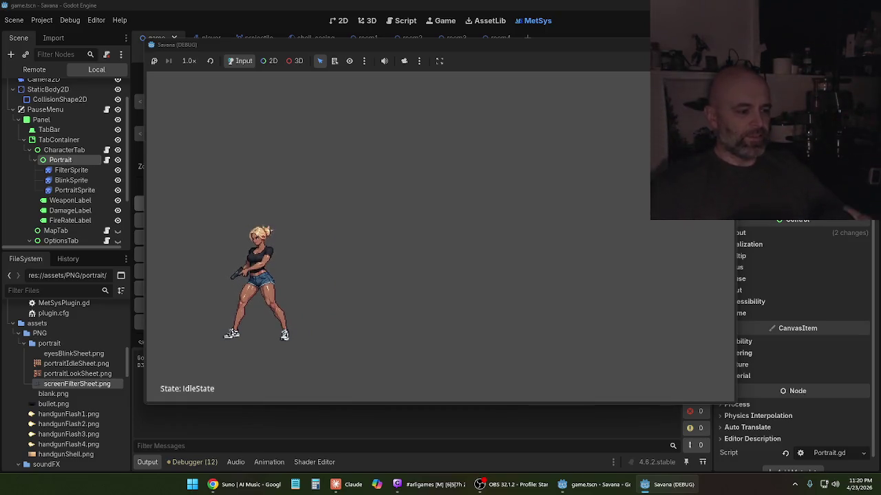
{"action": "key", "text": "Right"}
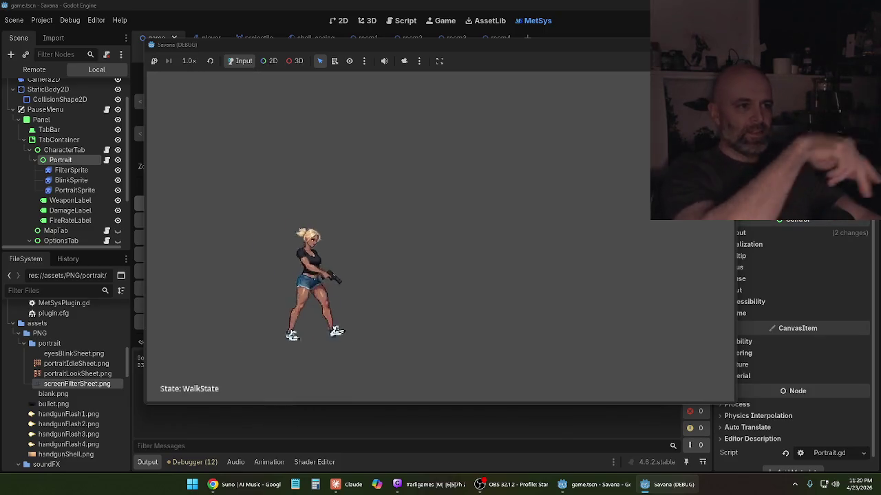
{"action": "key", "text": "Left"}
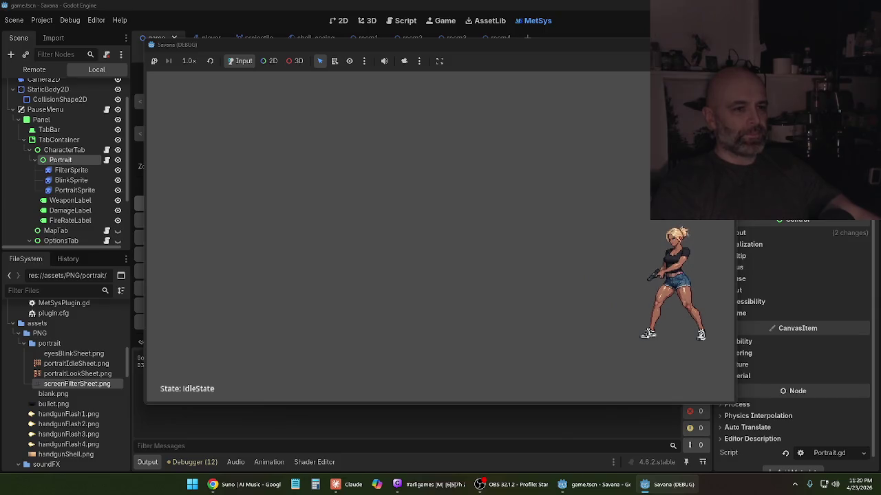
{"action": "key", "text": "x"}
{"action": "key", "text": "Down"}
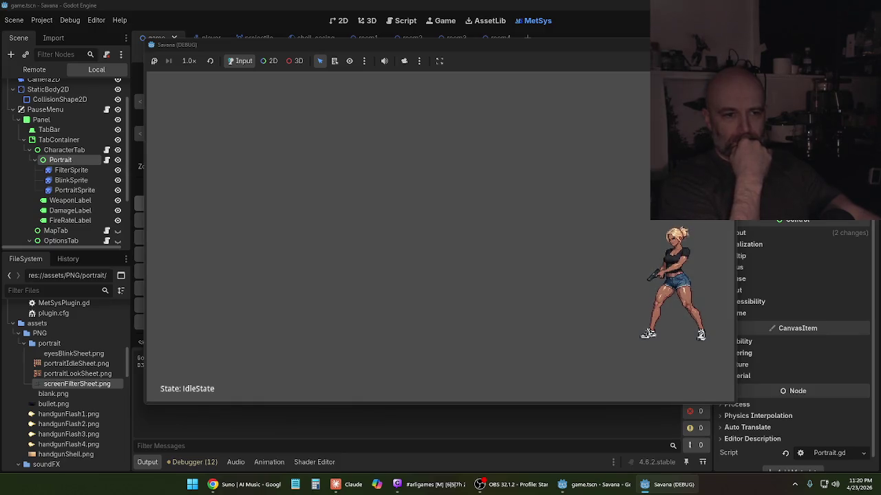
{"action": "key", "text": "d"}
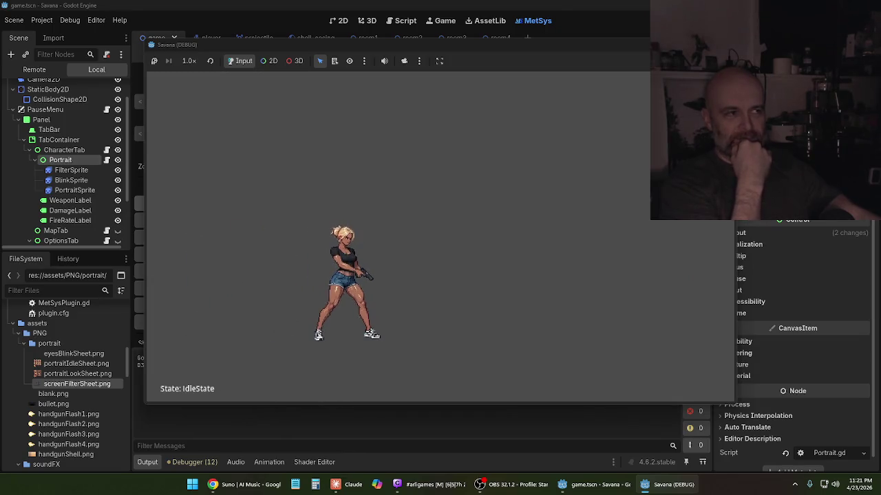
{"action": "key", "text": "d"}
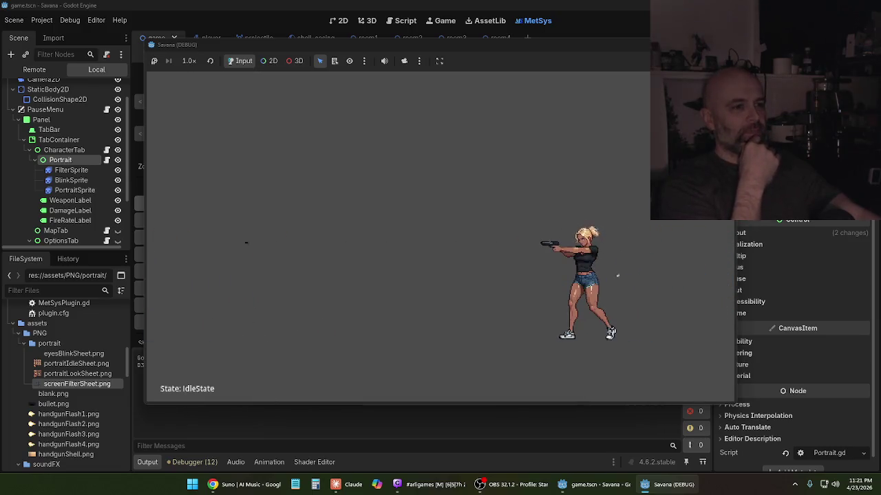
{"action": "key", "text": "Escape"}
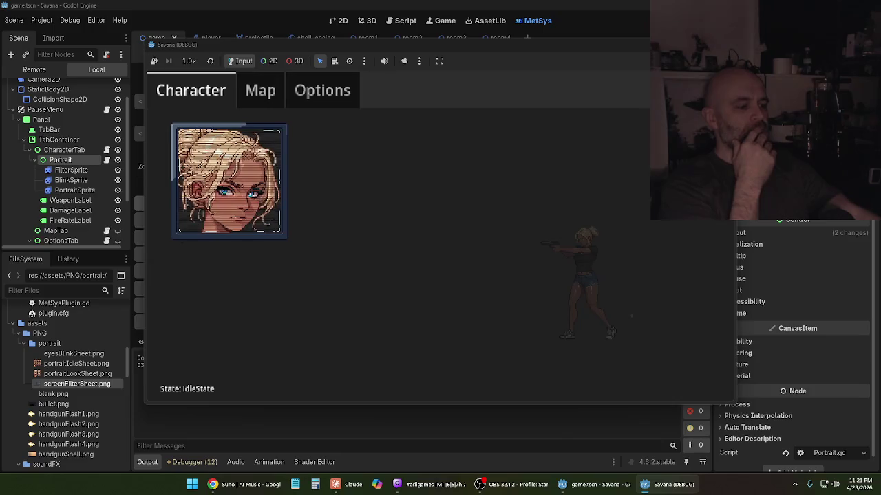
- Cycle the Map, Options and Character pause pages with Q/E to watch the portrait, then close the menu with Escape
{"action": "key", "text": "Right"}
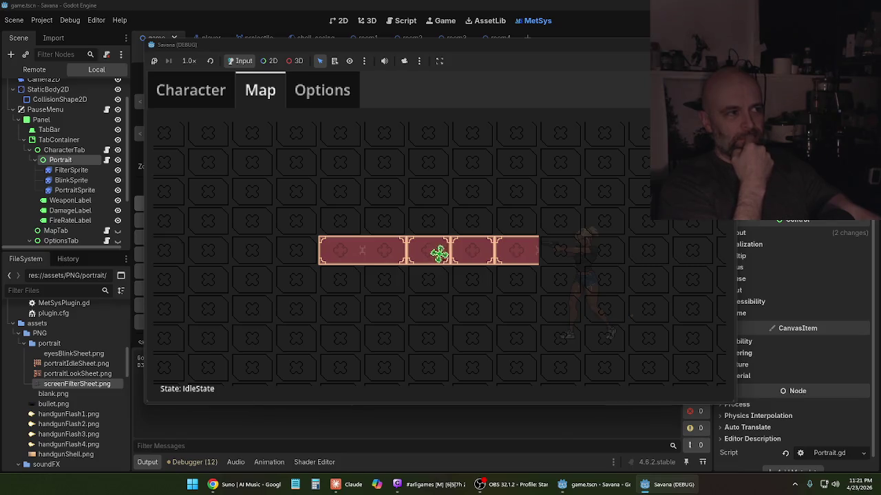
{"action": "key", "text": "q"}
{"action": "key", "text": "q"}
{"action": "key", "text": "e"}
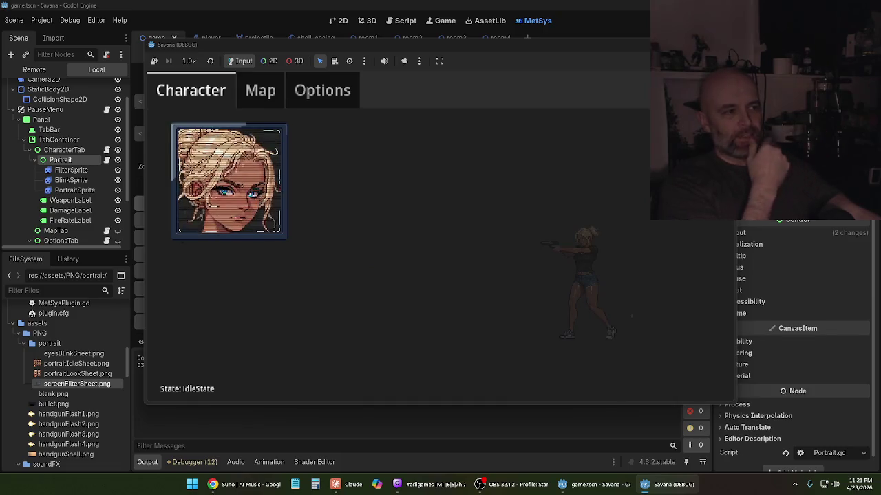
{"action": "key", "text": "e"}
{"action": "key", "text": "e"}
{"action": "key", "text": "e"}
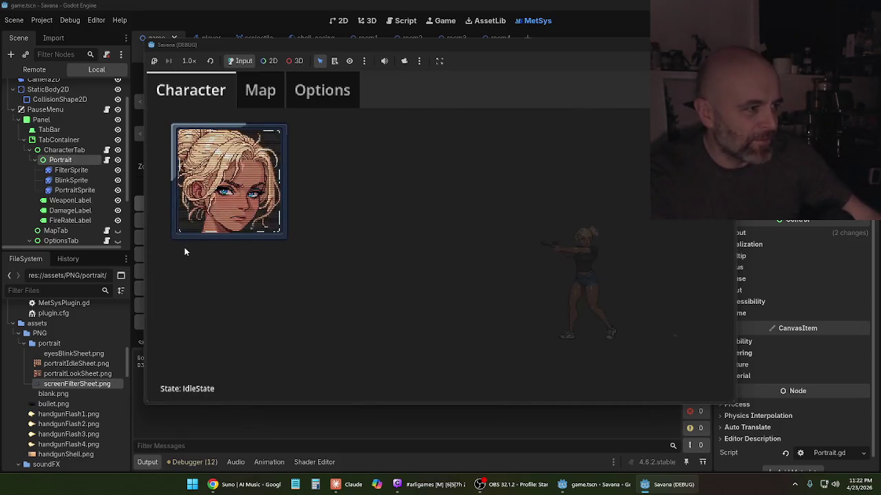
{"action": "key", "text": "Escape"}
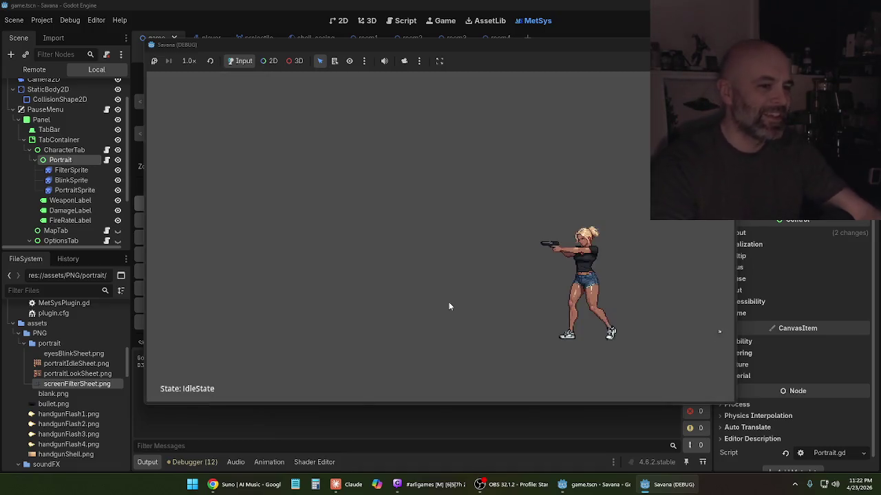
- Briefly reopen and close the pause menu, then walk the character left
{"action": "key", "text": "Left"}
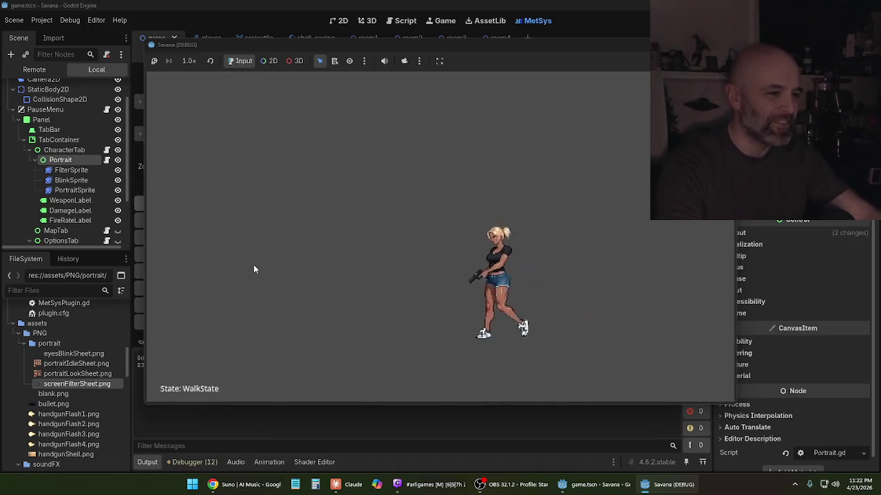
{"action": "key", "text": "Escape"}
{"action": "key", "text": "Escape"}
{"action": "key", "text": "Left"}
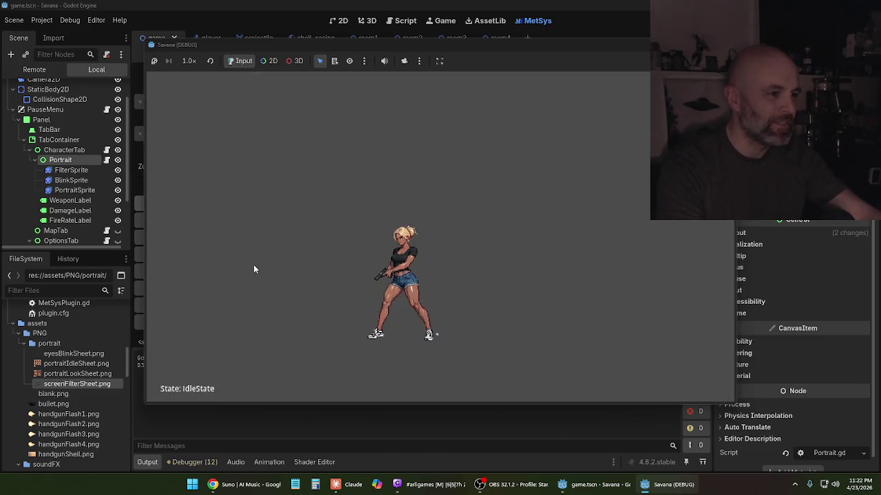
{"action": "key", "text": "Left"}
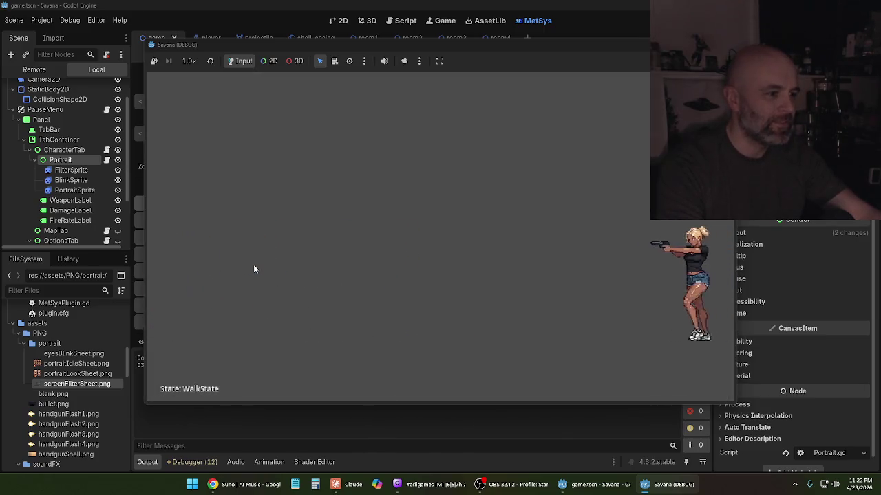
{"action": "key", "text": "Left"}
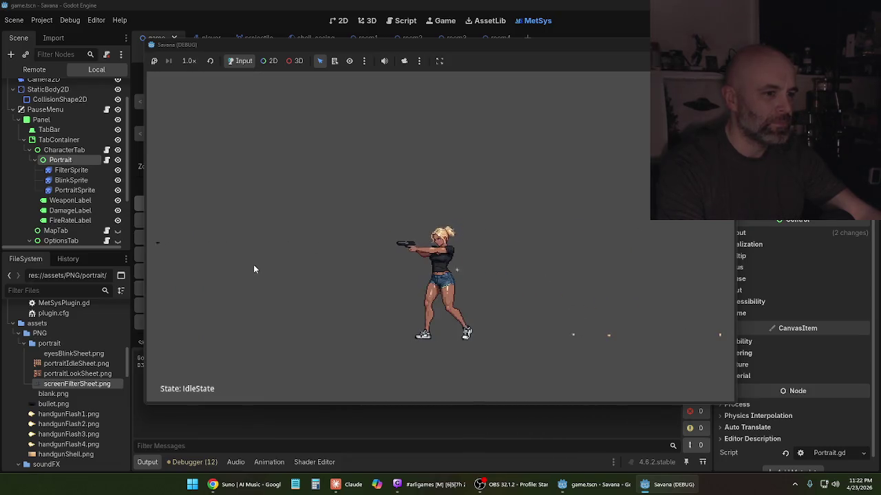
- Crouch, walk left a bit more, and stop the debug run with F8
{"action": "key", "text": "Down"}
{"action": "key", "text": "Left"}
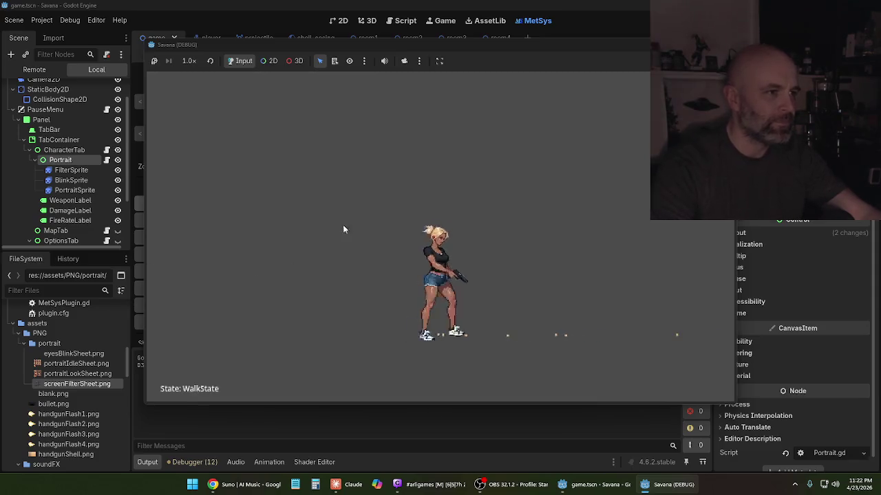
{"action": "key", "text": "Left"}
{"action": "key", "text": "F8"}
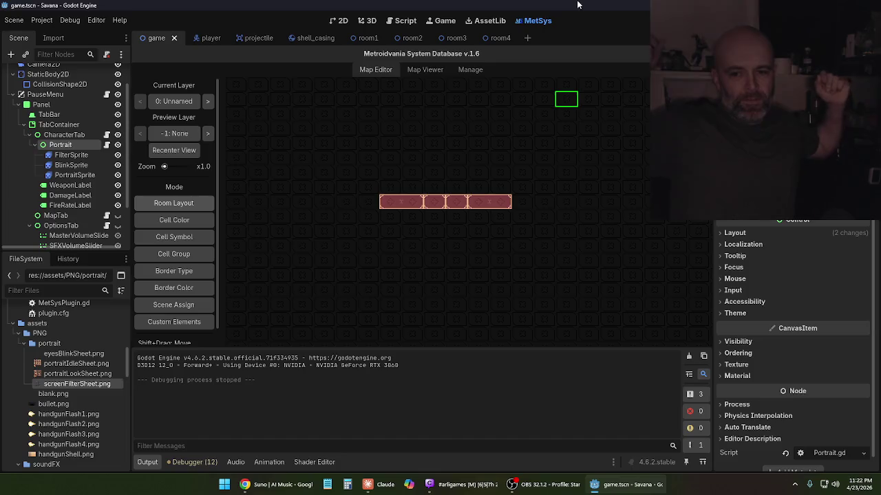
- Switch to the Claude chat, then minimise everything with Win+D to reveal the desktop
{"action": "key", "text": "alt+Tab"}
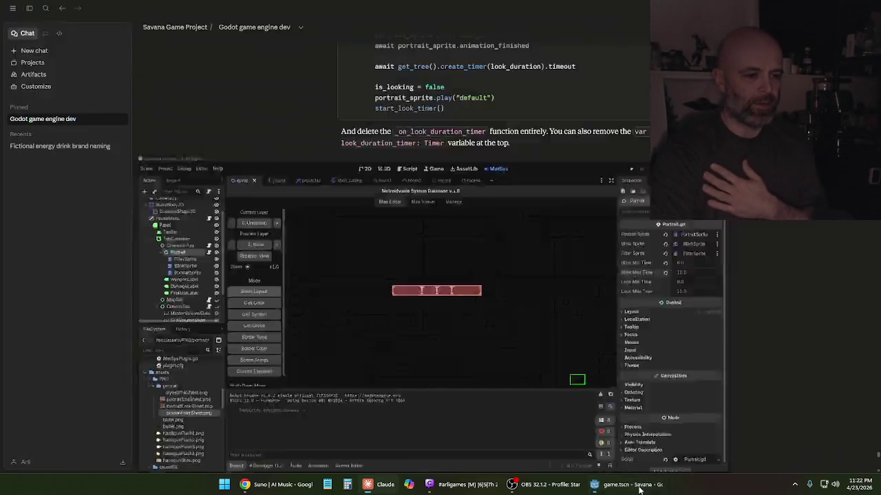
{"action": "key", "text": "super+d"}
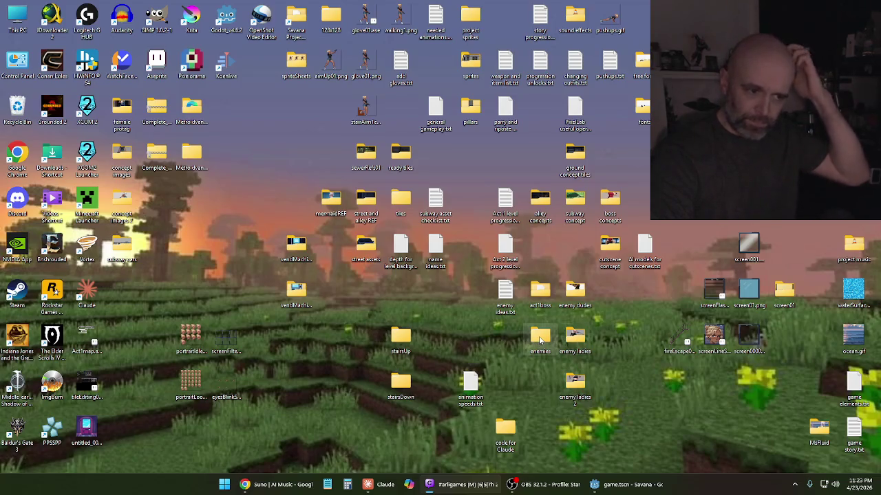
- Check the enemy ladies folder, then select and deselect the enemy dudes folder
{"action": "double_click", "coordinate": [572, 339]}
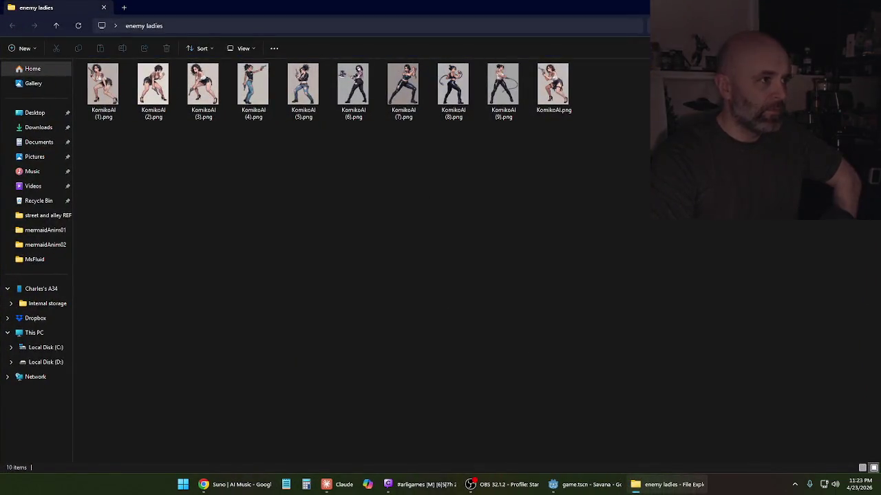
{"action": "key", "text": "alt+F4"}
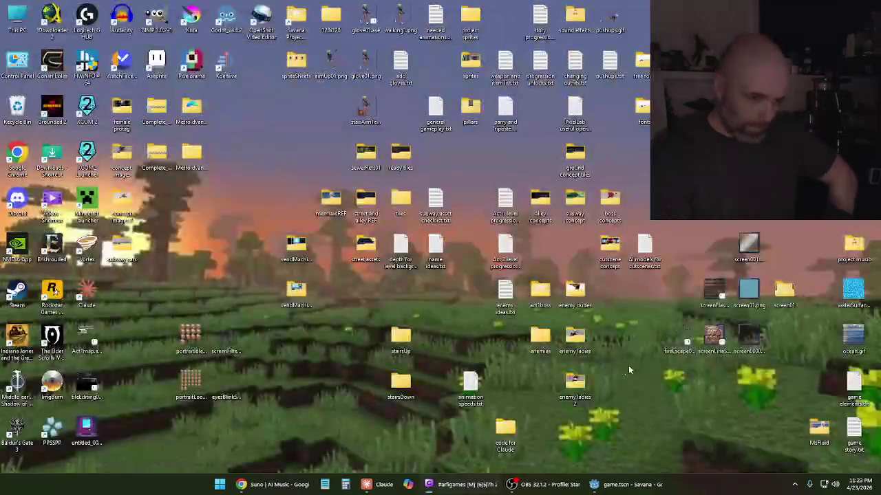
{"action": "left_click", "coordinate": [578, 307]}
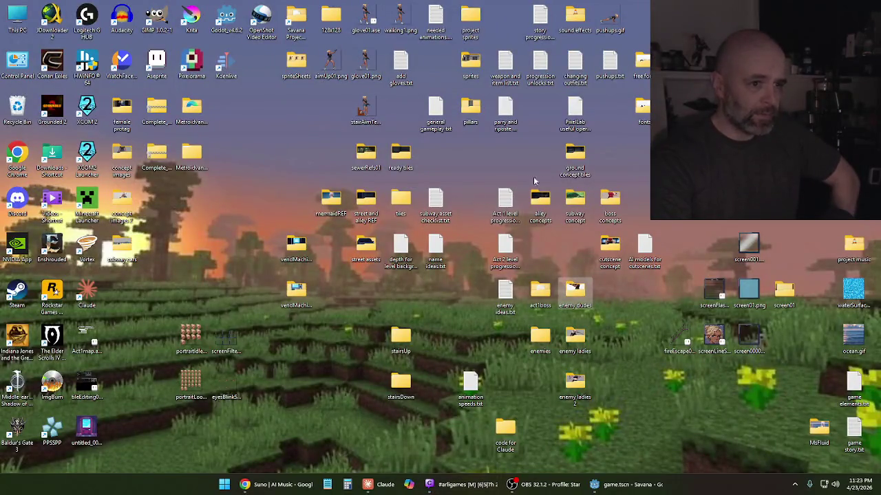
{"action": "left_click", "coordinate": [680, 266]}
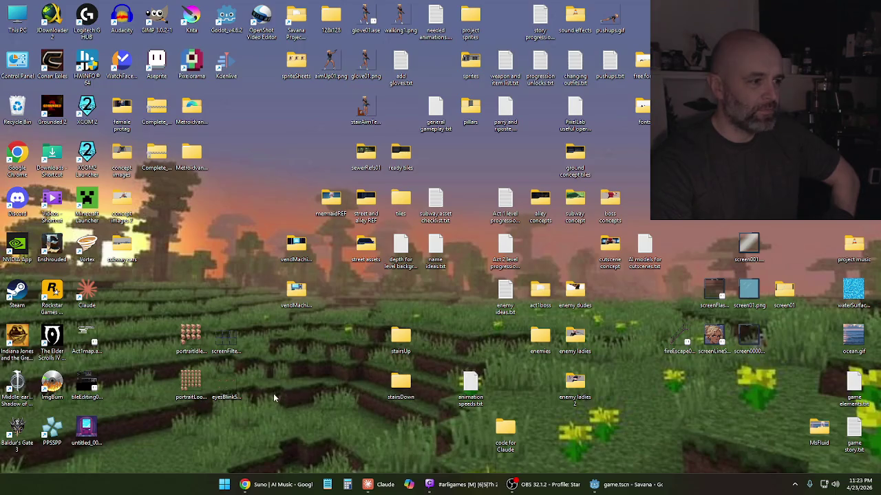
- Move the four portrait, screenFilter and eyesBlink sheets into the 128x128 folder and verify them
{"action": "left_click_drag", "start_coordinate": [272, 412], "coordinate": [162, 324]}
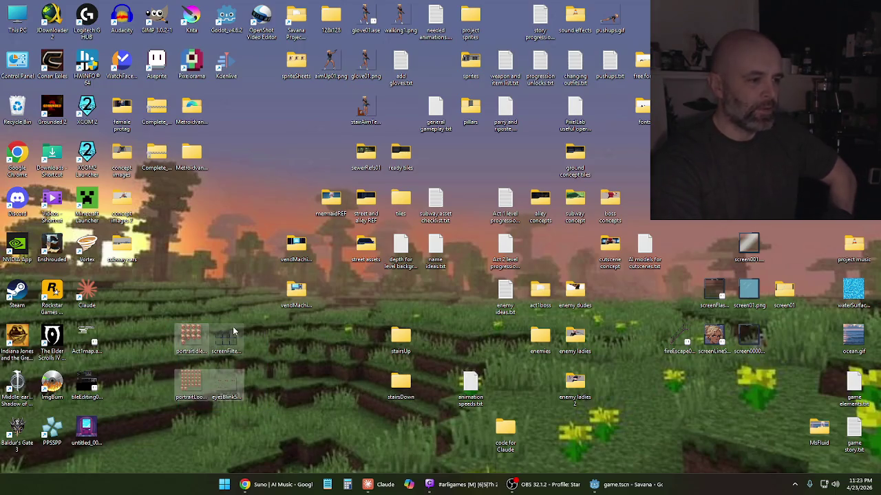
{"action": "left_click_drag", "start_coordinate": [233, 326], "coordinate": [282, 304]}
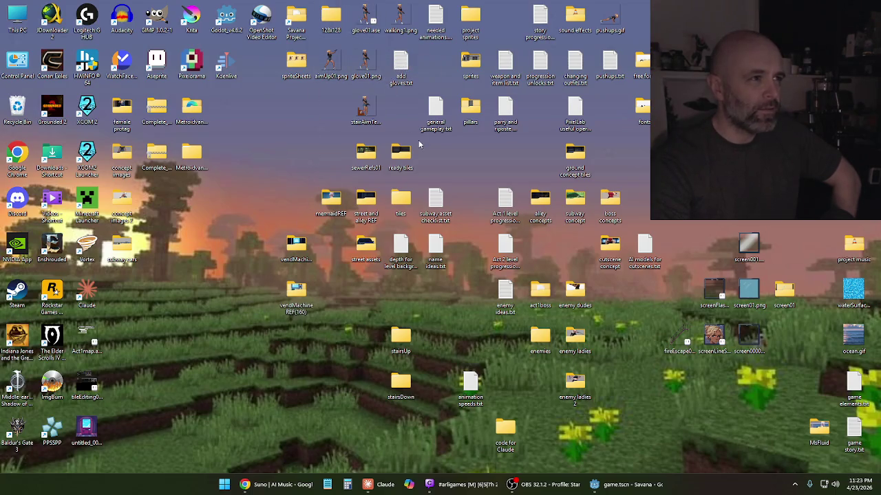
{"action": "double_click", "coordinate": [331, 19]}
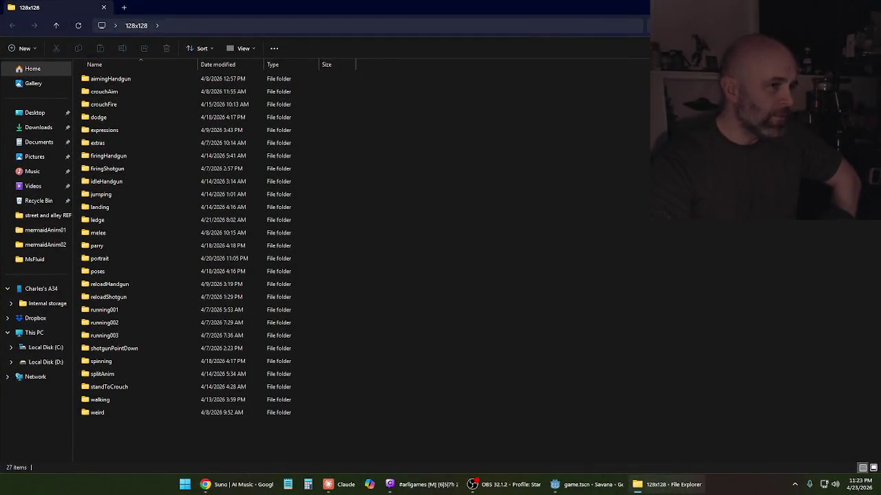
{"action": "key", "text": "alt+F4"}
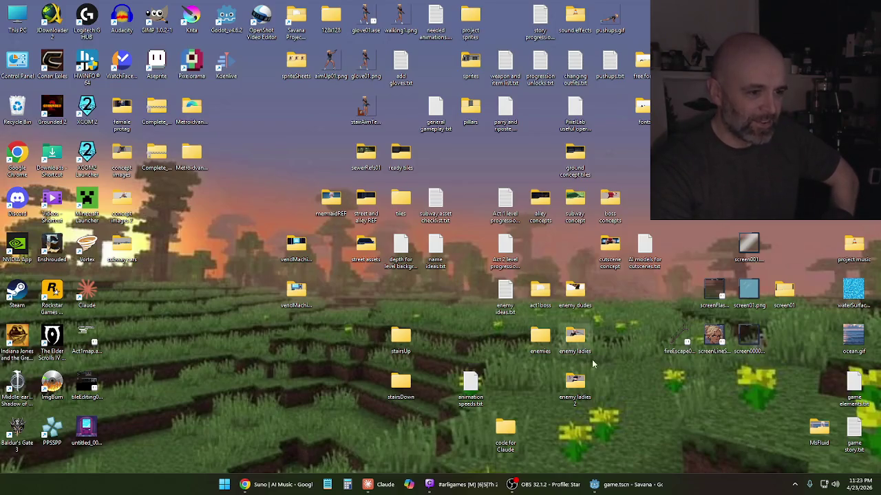
- Open enemies > streetLady and look over its images and folders
{"action": "double_click", "coordinate": [540, 341]}
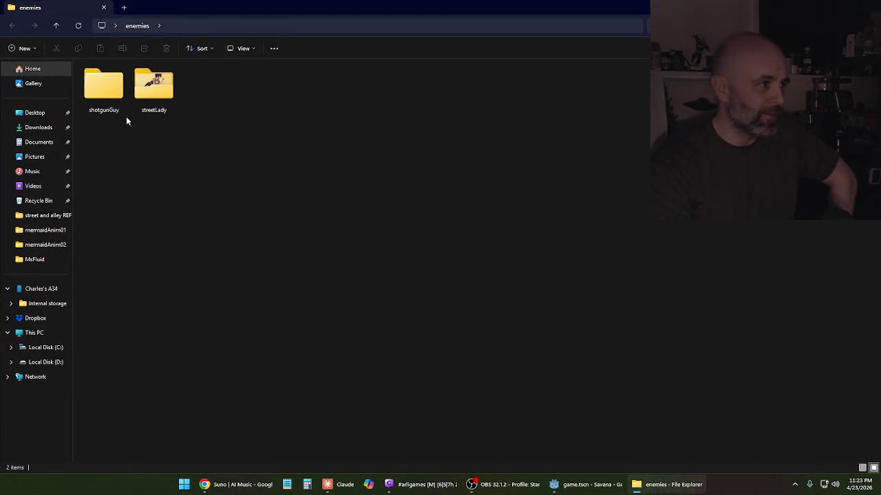
{"action": "double_click", "coordinate": [159, 89]}
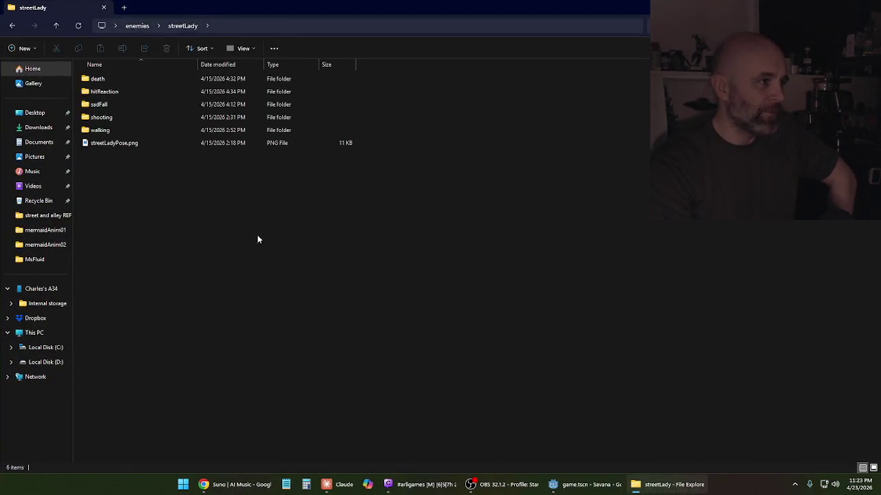
{"action": "left_click", "coordinate": [112, 129]}
{"action": "left_click", "coordinate": [117, 143]}
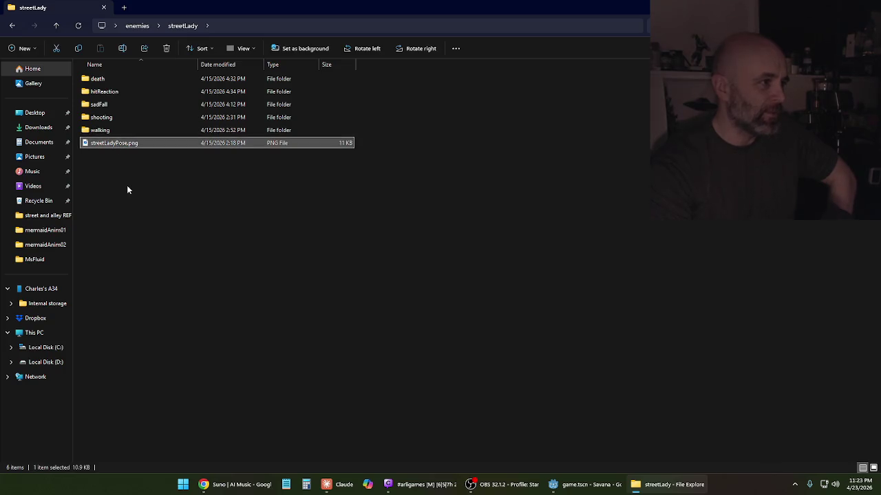
{"action": "left_click", "coordinate": [110, 106]}
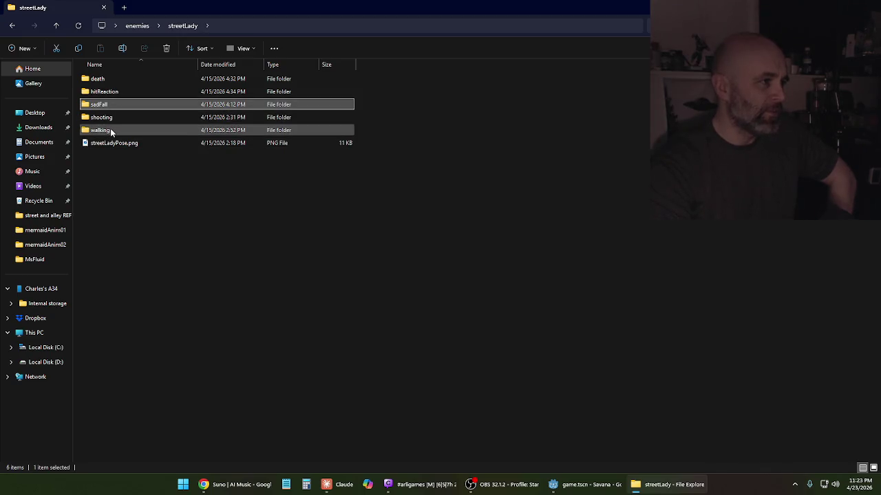
{"action": "left_click", "coordinate": [104, 166]}
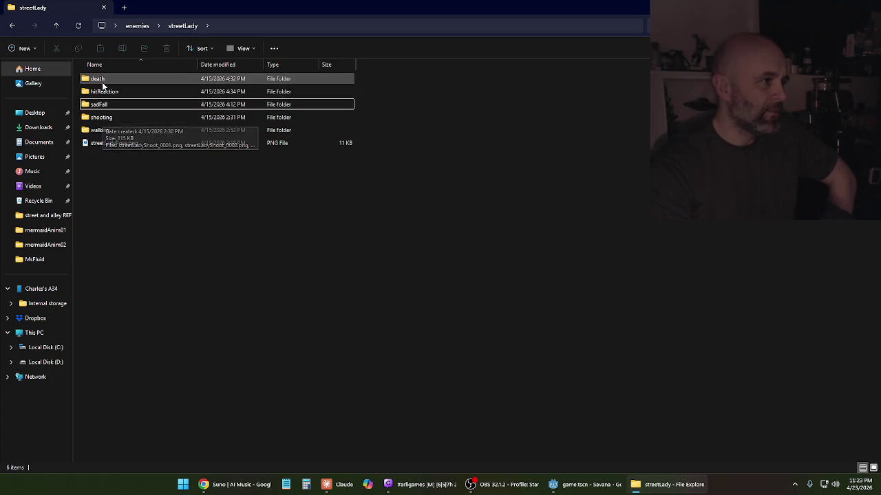
- Open walking > walking01, minimise Explorer and launch Aseprite
{"action": "double_click", "coordinate": [99, 128]}
{"action": "double_click", "coordinate": [105, 80]}
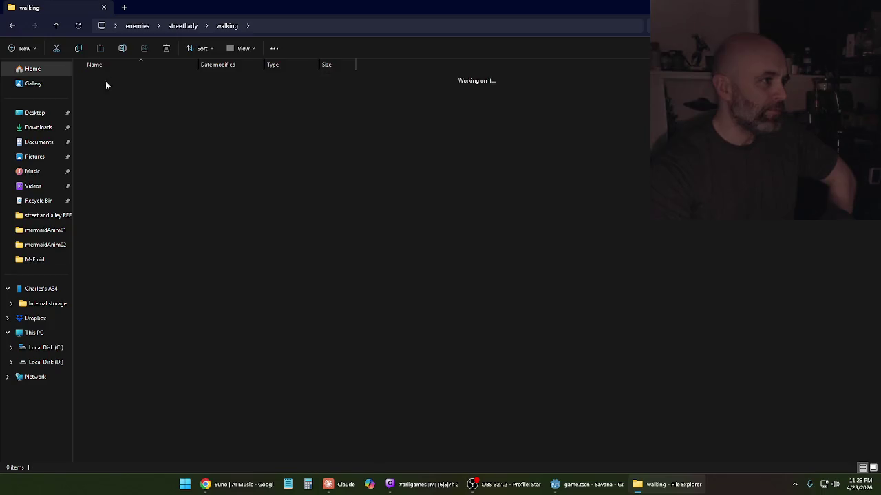
{"action": "left_click", "coordinate": [638, 486]}
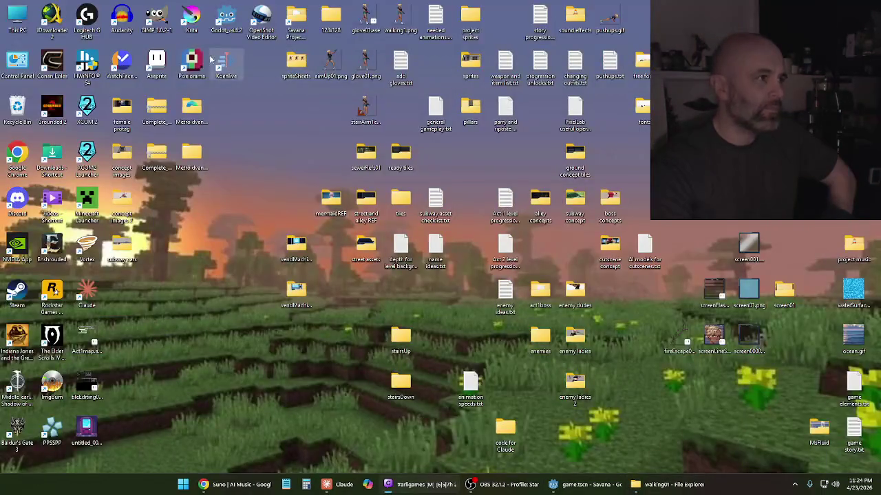
{"action": "double_click", "coordinate": [159, 62]}
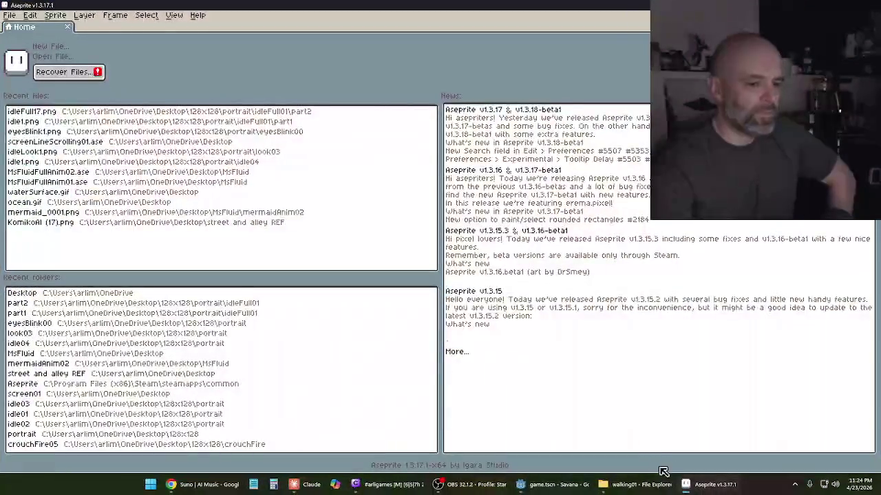
- Load the 14 streetLadyWalk frames into Aseprite as one animation and play it back
{"action": "left_click", "coordinate": [639, 490]}
{"action": "mouse_move", "coordinate": [104, 89]}
{"action": "left_mouse_down"}
{"action": "mouse_move", "coordinate": [523, 357]}
{"action": "mouse_move", "coordinate": [693, 481]}
{"action": "mouse_move", "coordinate": [374, 270]}
{"action": "left_mouse_up"}
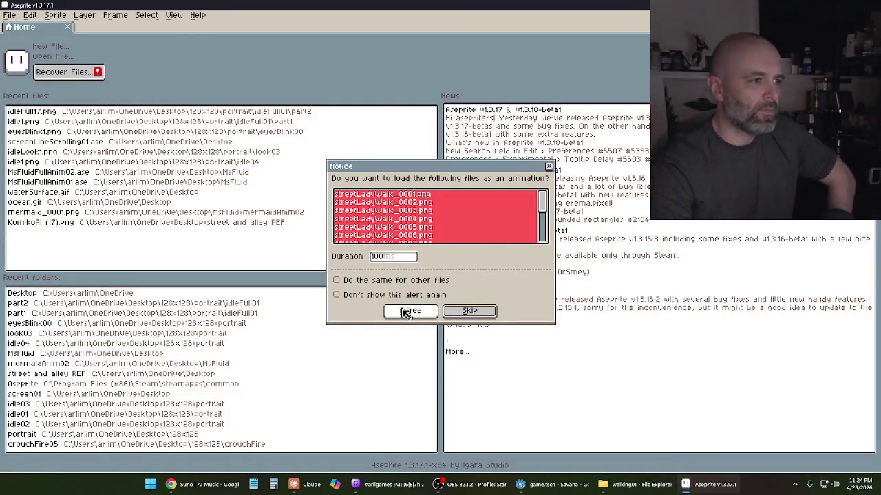
{"action": "left_click", "coordinate": [407, 311]}
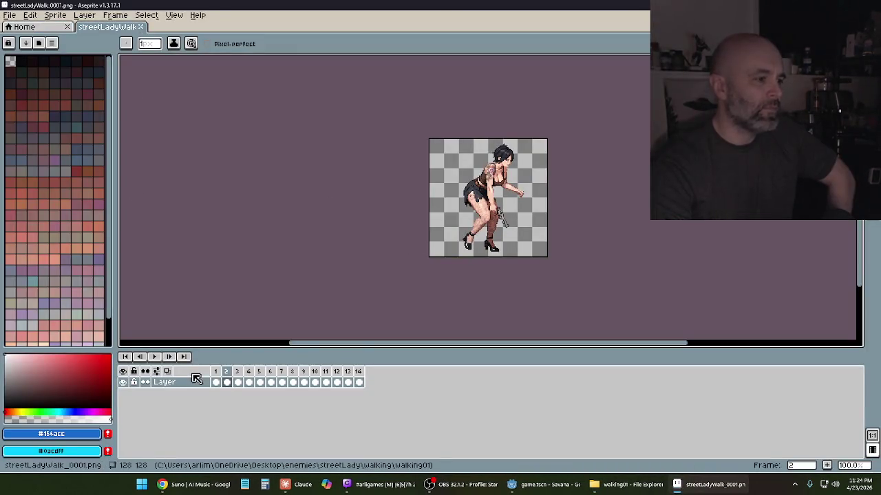
{"action": "left_click", "coordinate": [161, 358]}
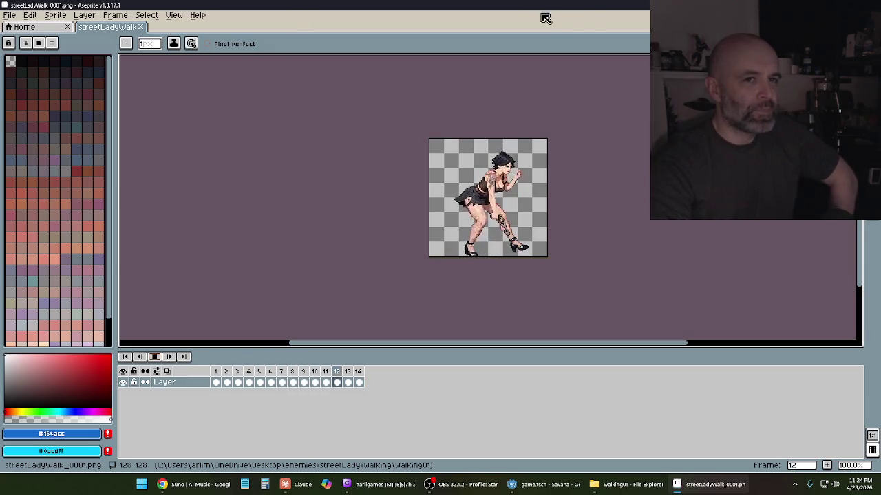
{"action": "left_click", "coordinate": [649, 490]}
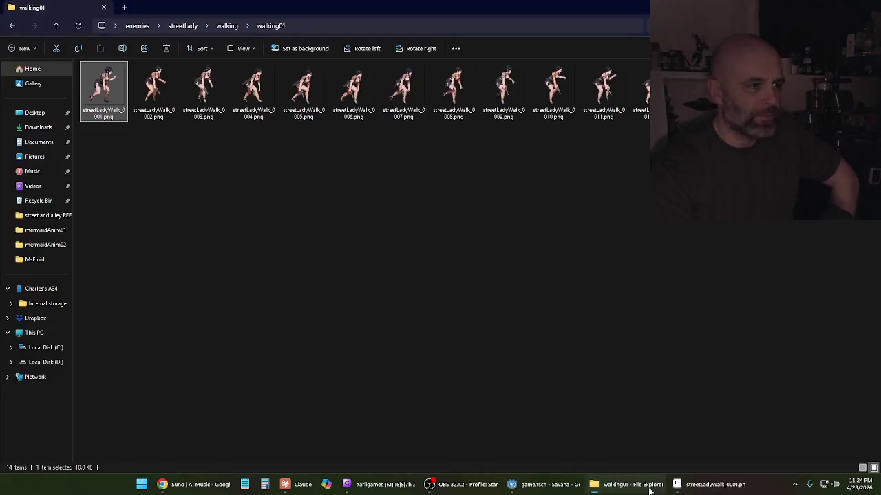
- Go back to streetLady, open the shooting folder, and drop streetLadyShoot_0001.png into Aseprite
{"action": "left_click", "coordinate": [14, 26]}
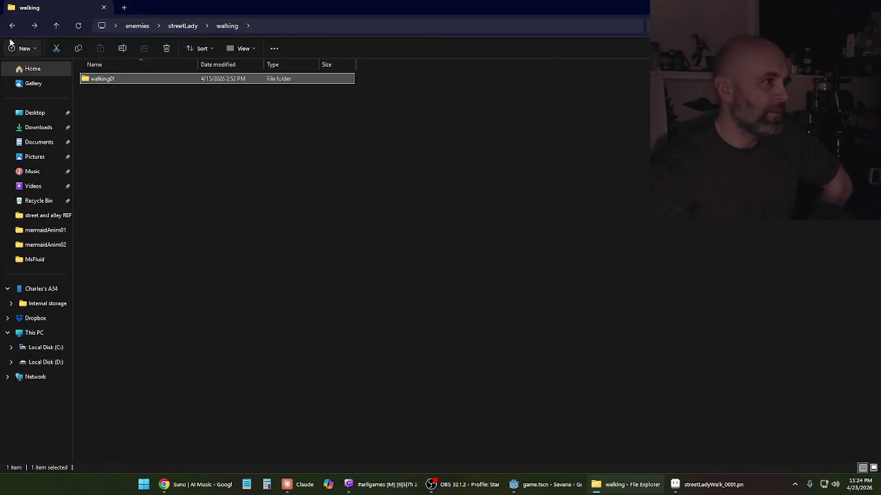
{"action": "left_click", "coordinate": [12, 26]}
{"action": "double_click", "coordinate": [113, 118]}
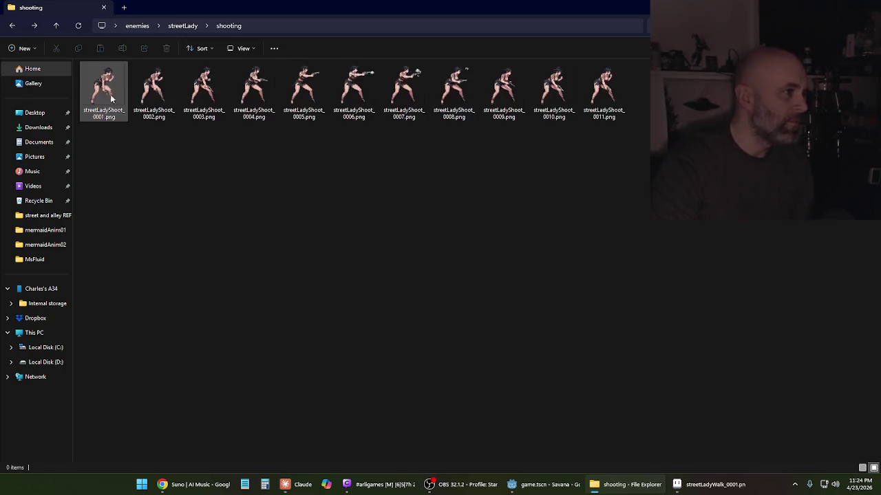
{"action": "mouse_move", "coordinate": [582, 315]}
{"action": "left_mouse_down"}
{"action": "mouse_move", "coordinate": [682, 476]}
{"action": "mouse_move", "coordinate": [266, 89]}
{"action": "mouse_move", "coordinate": [235, 44]}
{"action": "left_mouse_up"}
{"action": "left_click", "coordinate": [411, 311]}
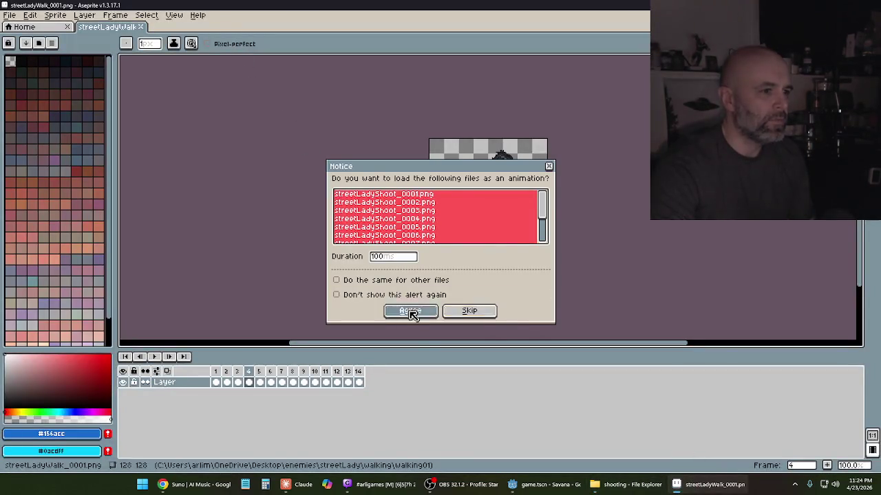
- Accept loading the 11 streetLadyShoot frames as an animation, stop playback, and return to Explorer
{"action": "left_click", "coordinate": [158, 357]}
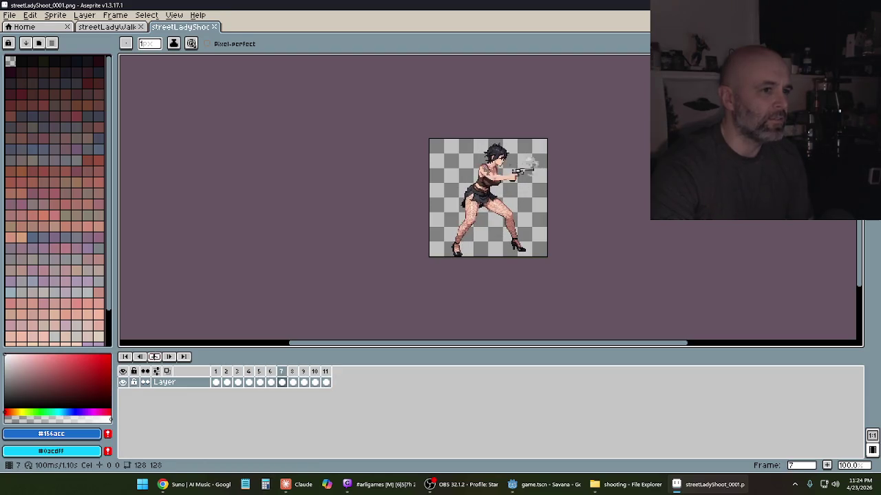
{"action": "key", "text": "Return"}
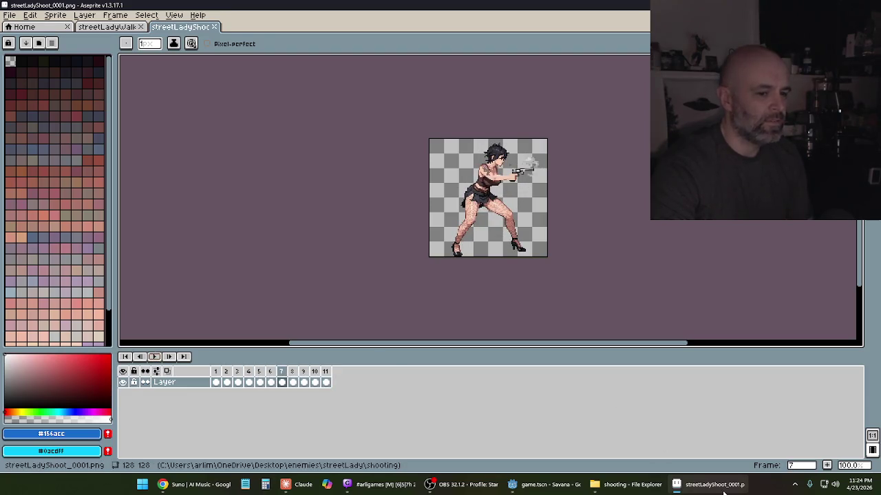
{"action": "left_click", "coordinate": [623, 484]}
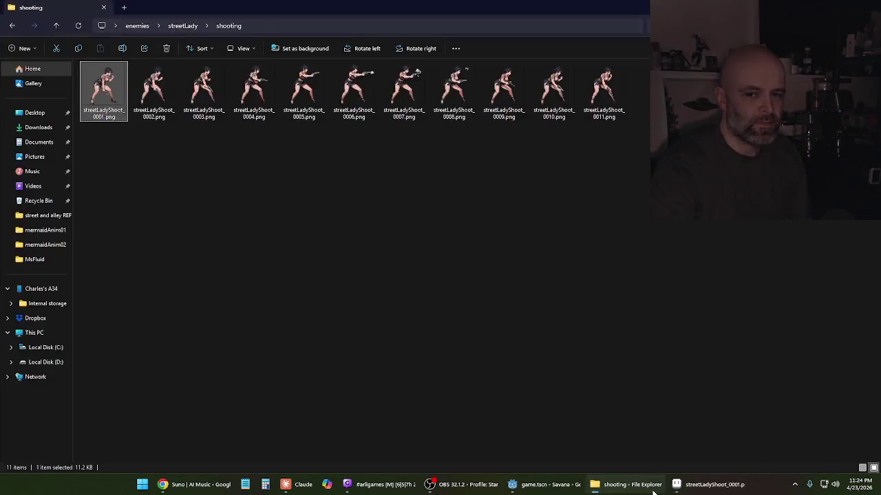
- Browse to enemies > shotgunGuy > walking > walking03 and drop walk1.png into Aseprite
{"action": "left_click", "coordinate": [12, 27]}
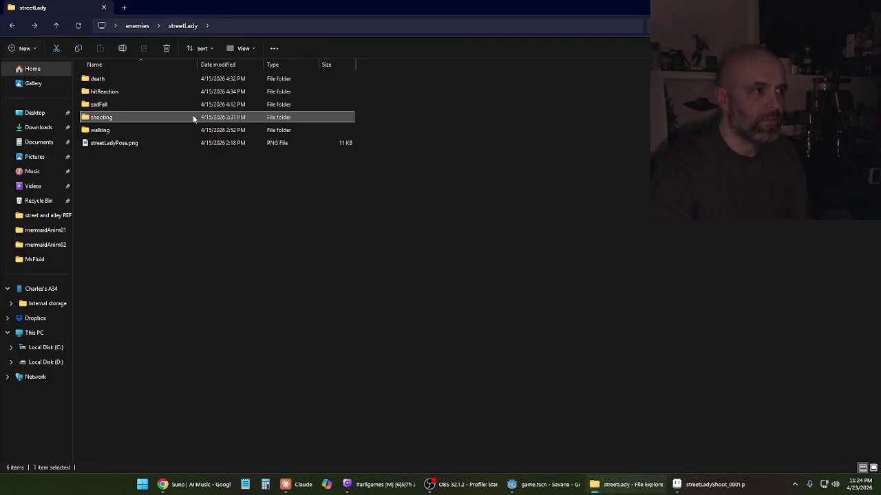
{"action": "double_click", "coordinate": [104, 79]}
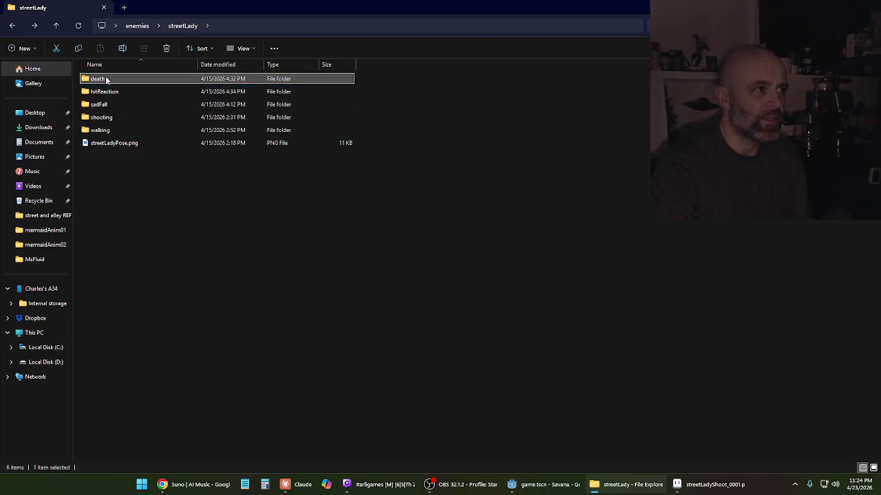
{"action": "left_click", "coordinate": [16, 26]}
{"action": "left_click", "coordinate": [16, 26]}
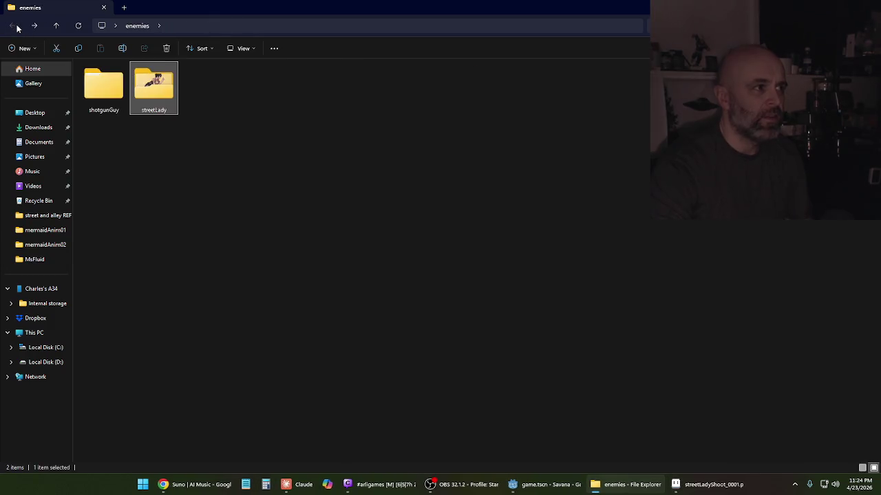
{"action": "double_click", "coordinate": [105, 89]}
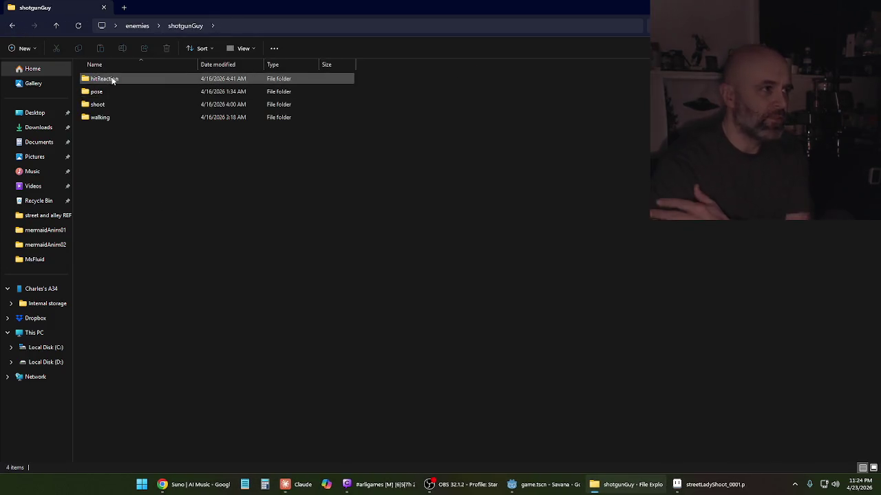
{"action": "double_click", "coordinate": [105, 117]}
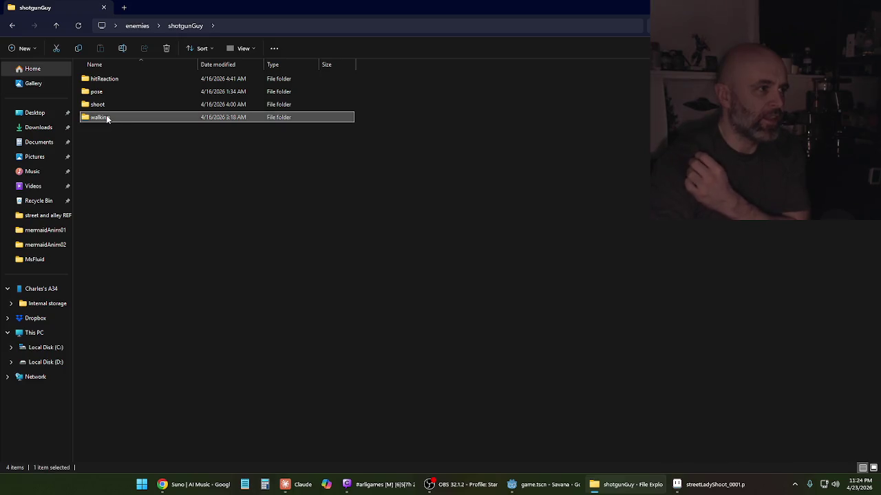
{"action": "double_click", "coordinate": [102, 105]}
{"action": "left_click", "coordinate": [110, 101]}
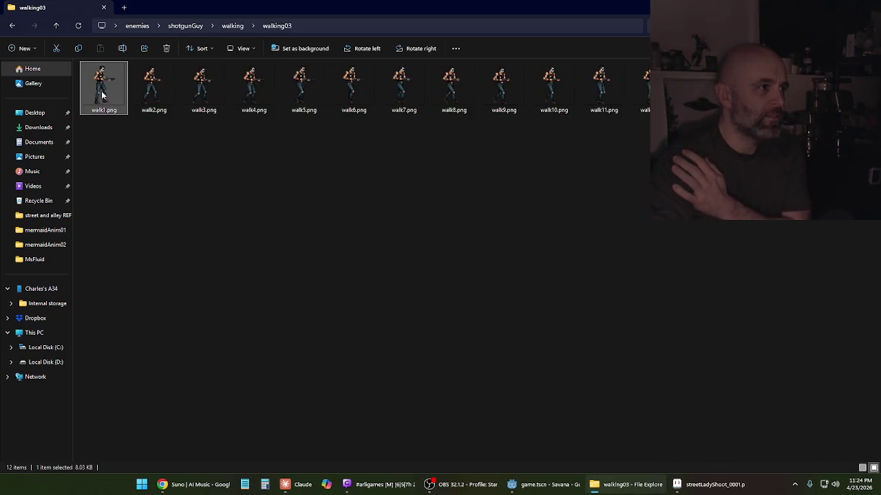
{"action": "mouse_move", "coordinate": [111, 102]}
{"action": "left_mouse_down"}
{"action": "mouse_move", "coordinate": [751, 457]}
{"action": "mouse_move", "coordinate": [688, 478]}
{"action": "mouse_move", "coordinate": [328, 227]}
{"action": "left_mouse_up"}
- Load walk1.png as a 12-frame animation, play it, and zoom to 200% with the sprite centred
{"action": "left_click", "coordinate": [411, 311]}
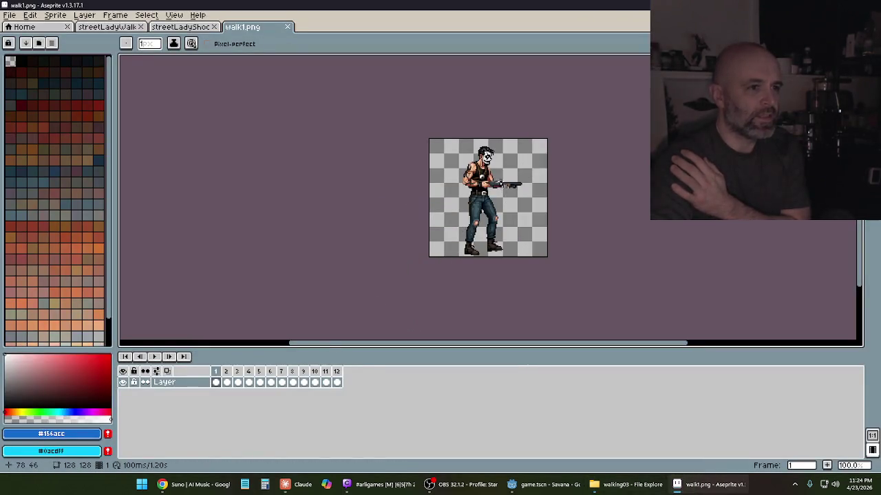
{"action": "scroll", "coordinate": [495, 183], "scroll_direction": "up", "scroll_amount": 4}
{"action": "scroll", "coordinate": [474, 193], "scroll_direction": "down", "scroll_amount": 4}
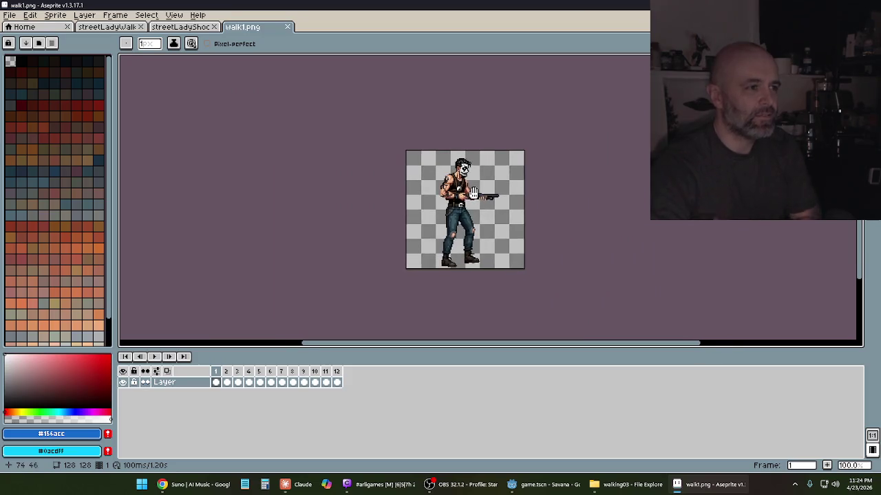
{"action": "left_click", "coordinate": [154, 357]}
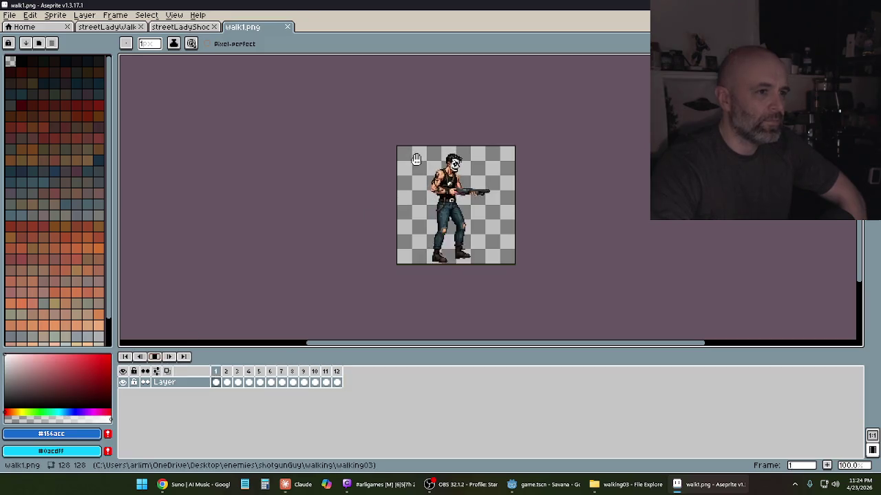
{"action": "scroll", "coordinate": [416, 159], "scroll_direction": "up", "scroll_amount": 1}
{"action": "mouse_move", "coordinate": [417, 172]}
{"action": "left_mouse_down"}
{"action": "mouse_move", "coordinate": [346, 82]}
{"action": "mouse_move", "coordinate": [326, 122]}
{"action": "left_mouse_up"}
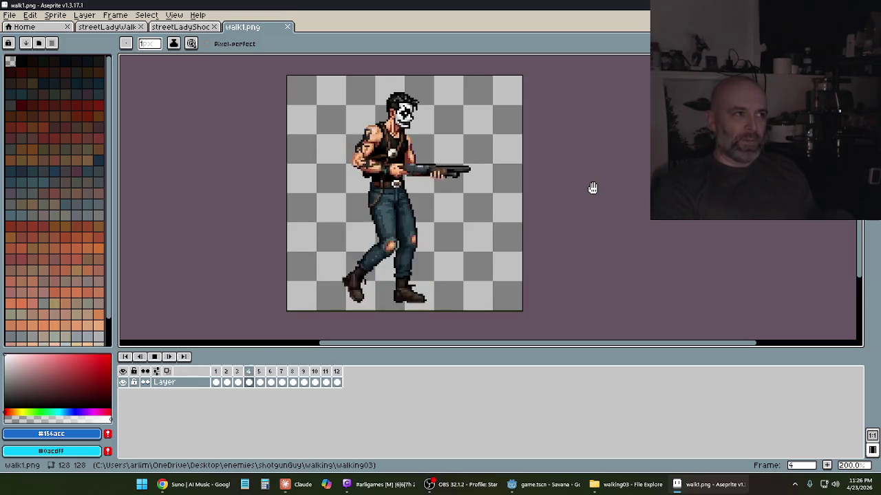
- Watch the shotgunGuy walk loop, then bring the walking03 Explorer window back to the front
{"action": "scroll", "coordinate": [399, 186], "scroll_direction": "down", "scroll_amount": 1}
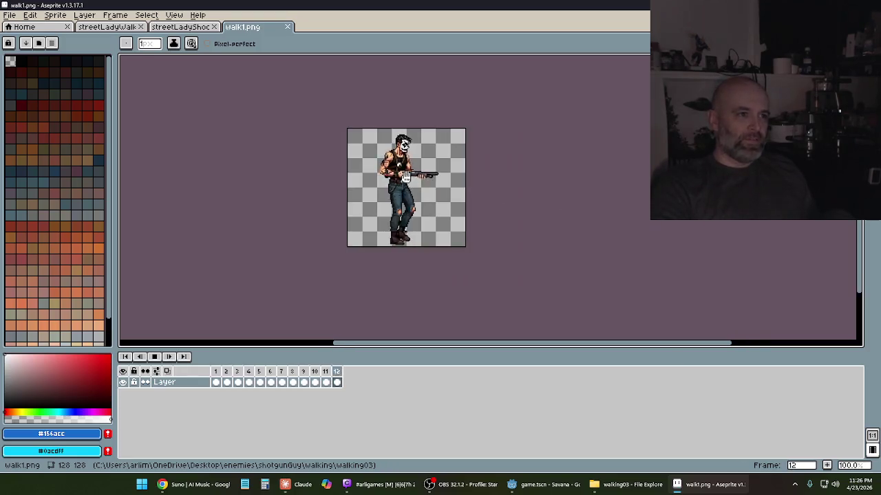
{"action": "scroll", "coordinate": [393, 187], "scroll_direction": "up", "scroll_amount": 1}
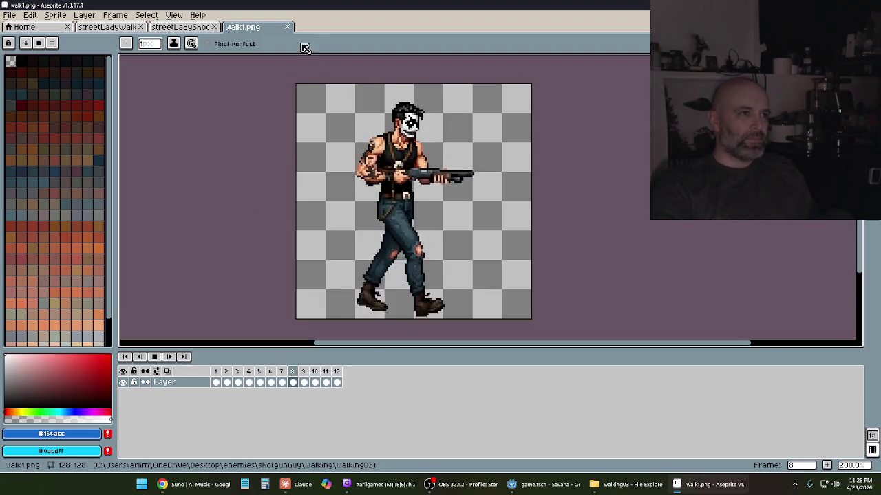
{"action": "left_click", "coordinate": [627, 484]}
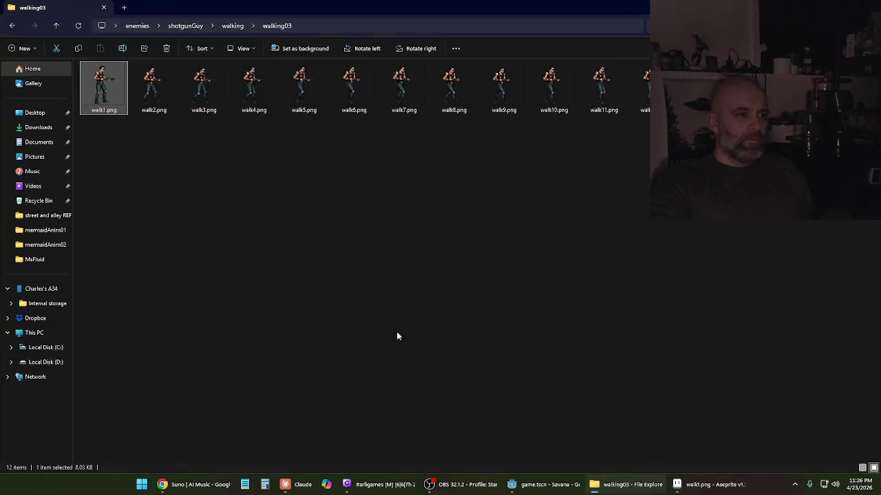
- Return to the shotgunGuy folder and glance inside its pose folder
{"action": "left_click", "coordinate": [12, 26]}
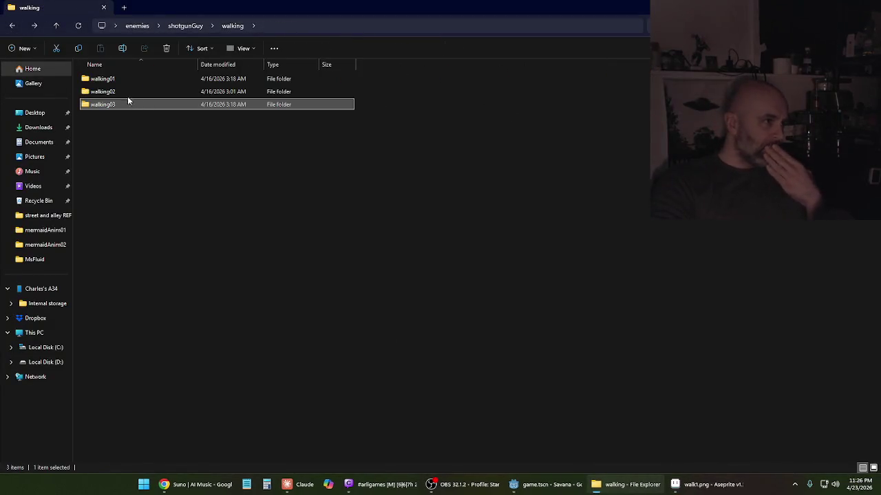
{"action": "left_click", "coordinate": [12, 25]}
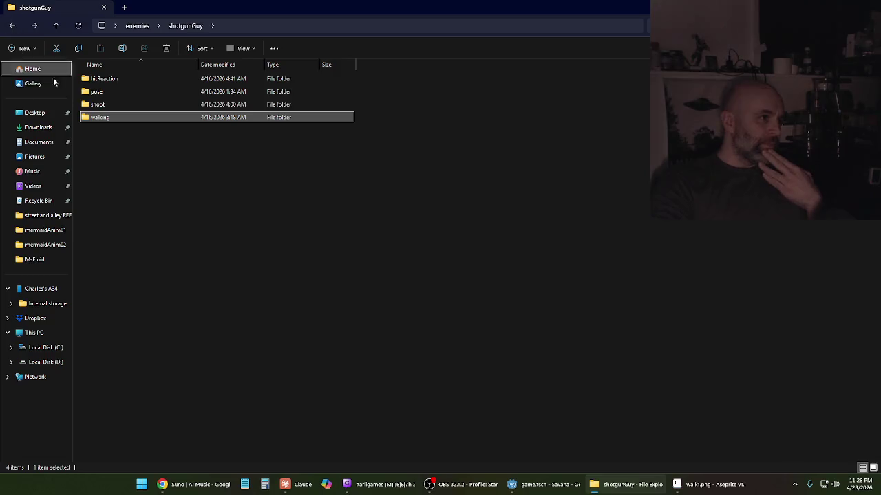
{"action": "double_click", "coordinate": [99, 94]}
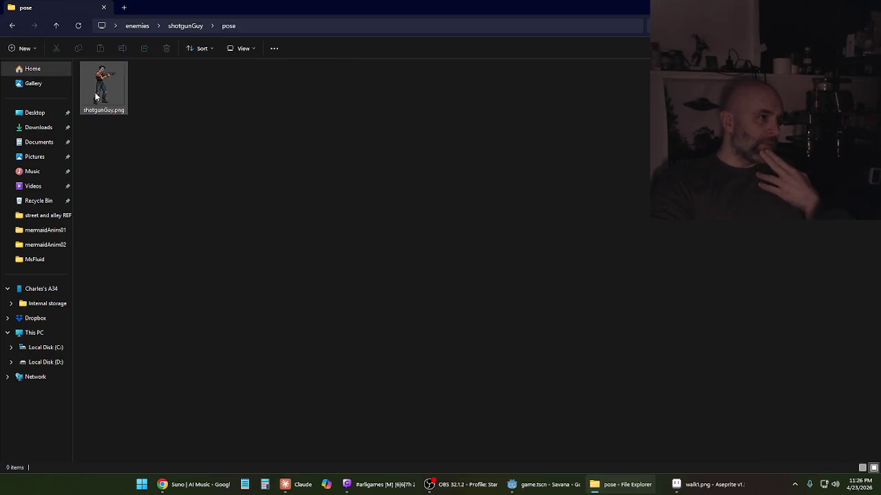
{"action": "left_click", "coordinate": [12, 26]}
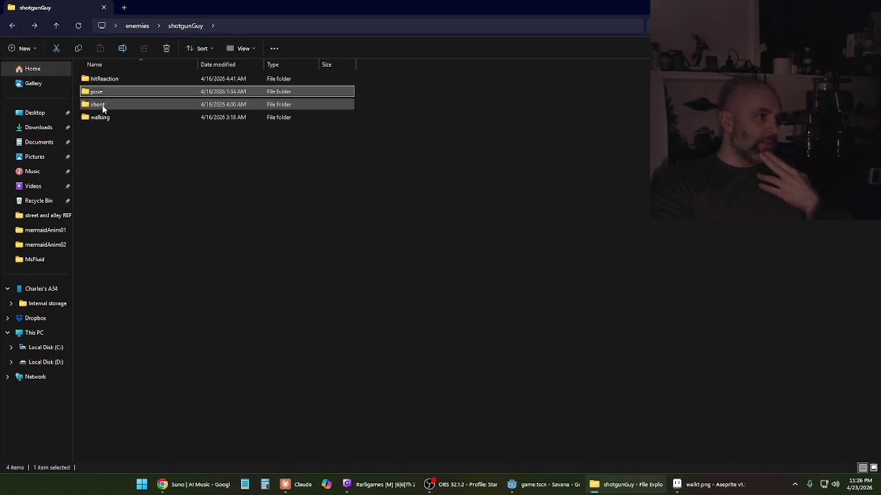
- Load firing_0001.png from shoot > shooting01 into Aseprite as a 9-frame animation
{"action": "double_click", "coordinate": [102, 105]}
{"action": "double_click", "coordinate": [99, 77]}
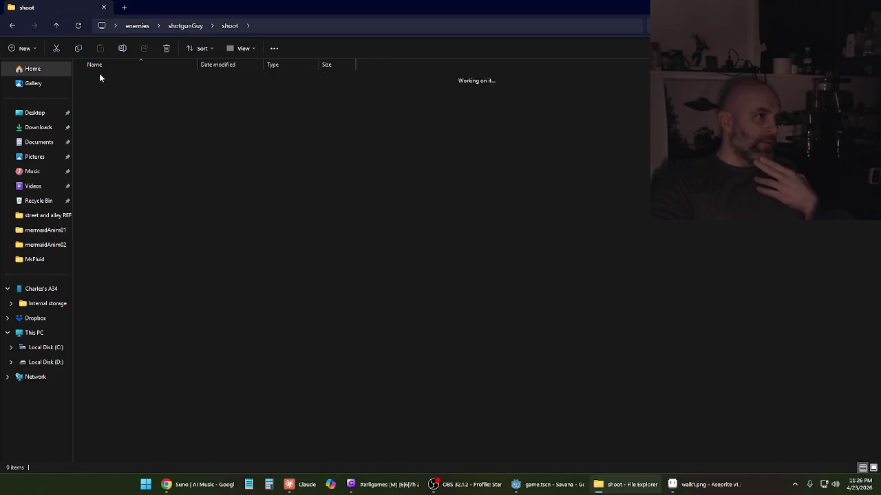
{"action": "mouse_move", "coordinate": [108, 90]}
{"action": "left_mouse_down"}
{"action": "mouse_move", "coordinate": [669, 367]}
{"action": "mouse_move", "coordinate": [682, 472]}
{"action": "mouse_move", "coordinate": [703, 488]}
{"action": "mouse_move", "coordinate": [427, 149]}
{"action": "mouse_move", "coordinate": [355, 29]}
{"action": "left_mouse_up"}
{"action": "left_click", "coordinate": [419, 315]}
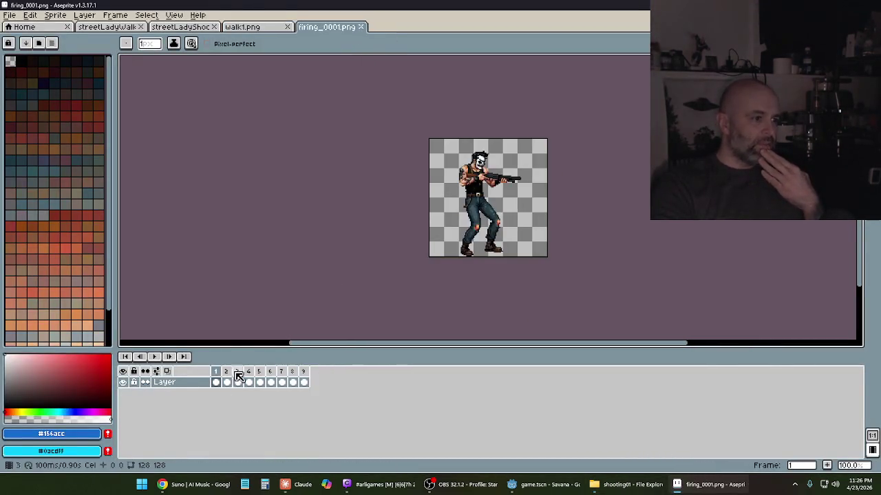
- Play the shotgunGuy firing animation and zoom and pan until the whole gunman is in view
{"action": "left_click", "coordinate": [154, 356]}
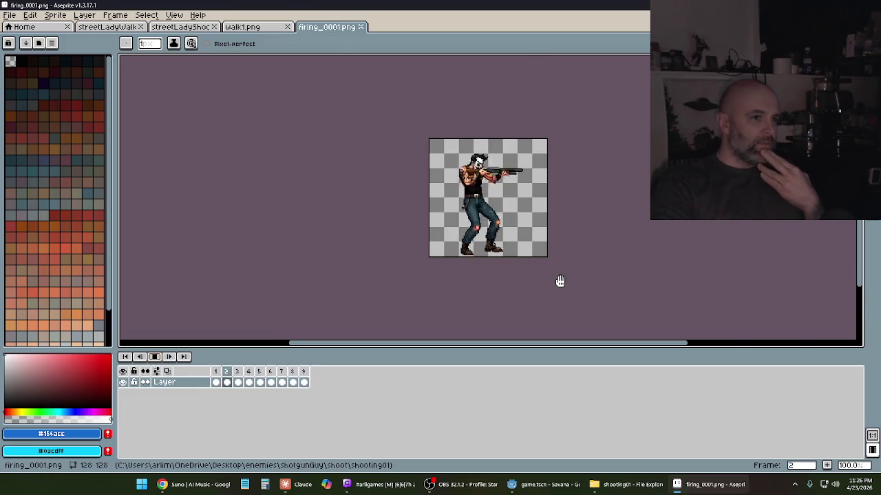
{"action": "scroll", "coordinate": [560, 281], "scroll_direction": "up", "scroll_amount": 3}
{"action": "left_click_drag", "start_coordinate": [545, 236], "coordinate": [562, 338]}
{"action": "scroll", "coordinate": [568, 243], "scroll_direction": "down", "scroll_amount": 1}
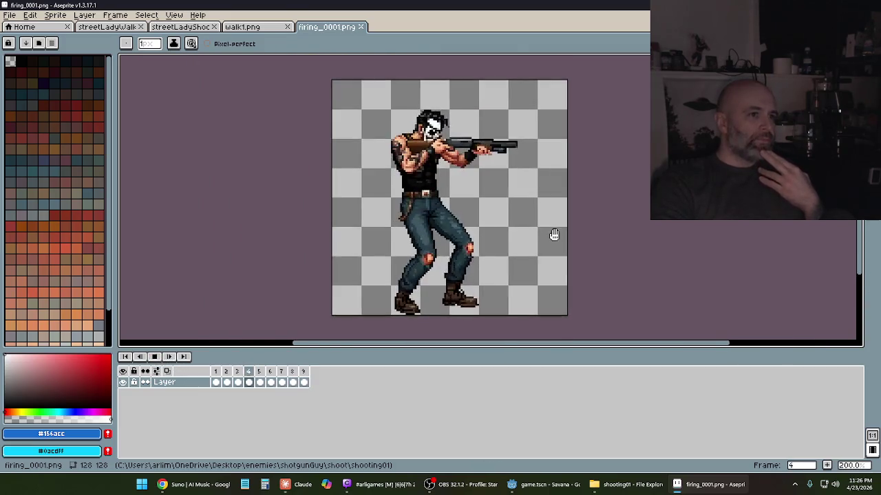
{"action": "left_click_drag", "start_coordinate": [555, 236], "coordinate": [548, 252]}
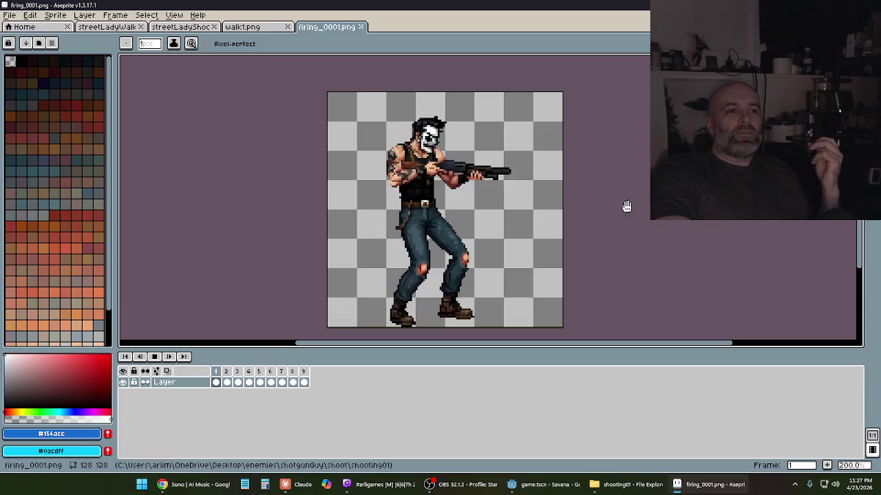
- Close the firing_0001, walk1, streetLadyShoot and streetLadyWalk sprites, then quit Aseprite
{"action": "left_click", "coordinate": [361, 28]}
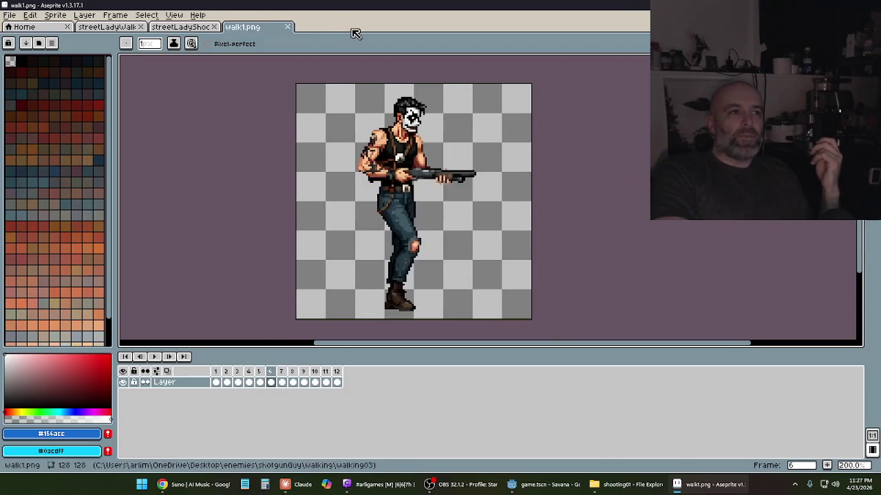
{"action": "left_click", "coordinate": [288, 28]}
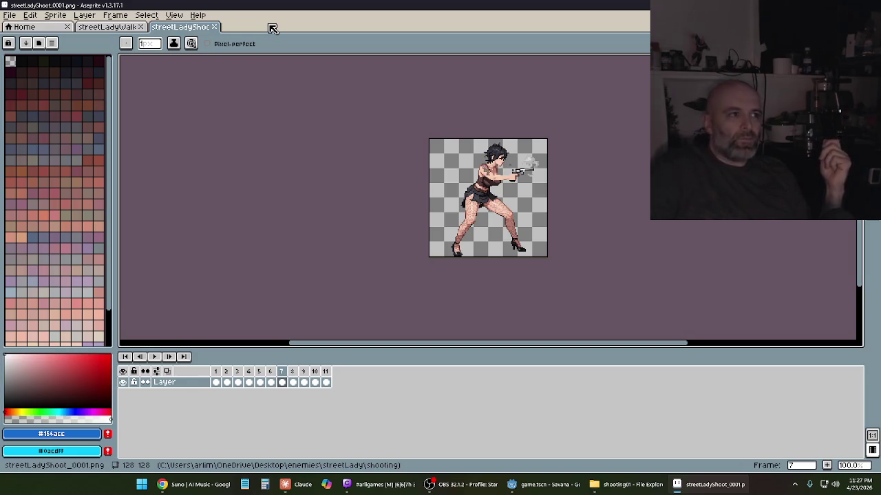
{"action": "left_click", "coordinate": [214, 27]}
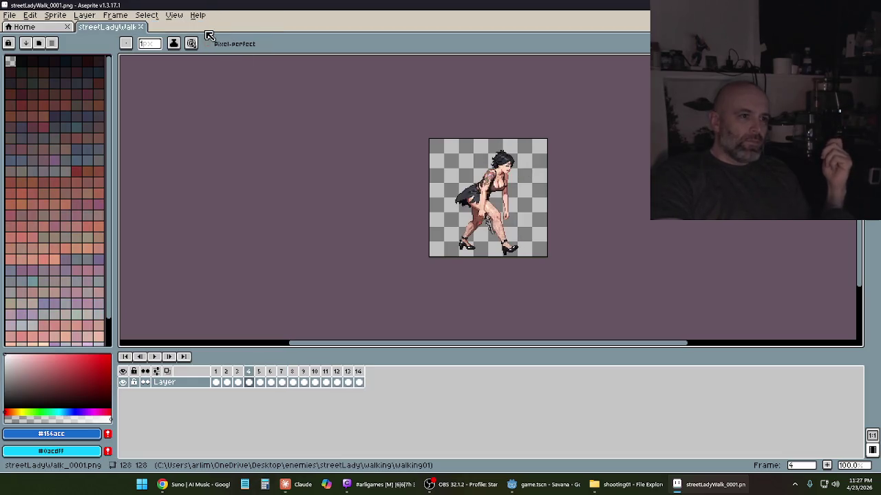
{"action": "left_click", "coordinate": [145, 28]}
{"action": "left_click", "coordinate": [872, 5]}
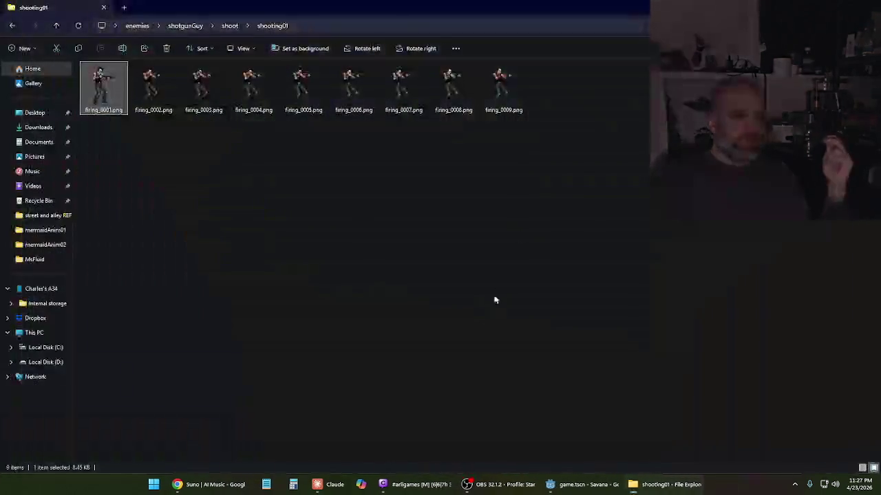
- Close the shooting01 Explorer window and save game.tscn in Godot
{"action": "left_click", "coordinate": [873, 4]}
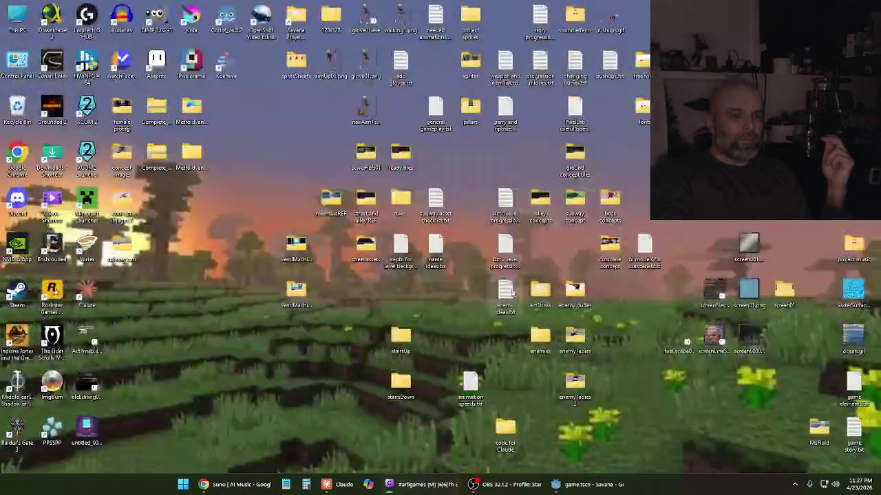
{"action": "left_click", "coordinate": [605, 485]}
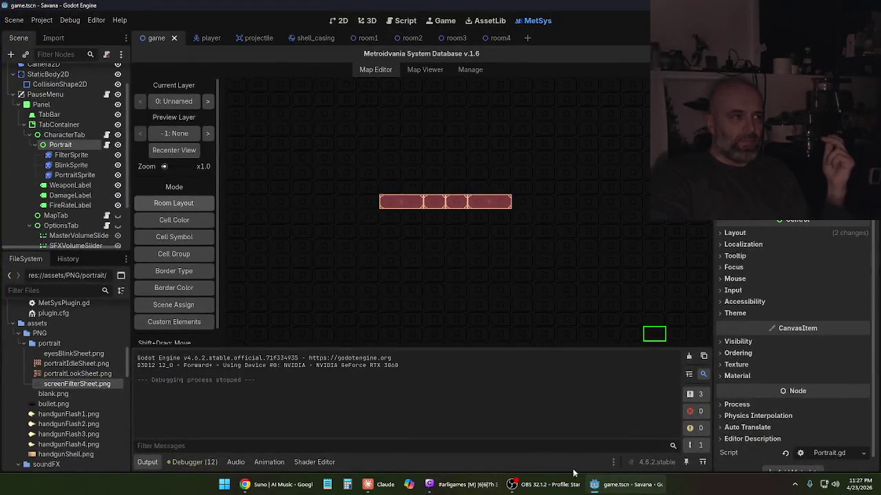
{"action": "left_click", "coordinate": [14, 20]}
{"action": "left_click", "coordinate": [25, 94]}
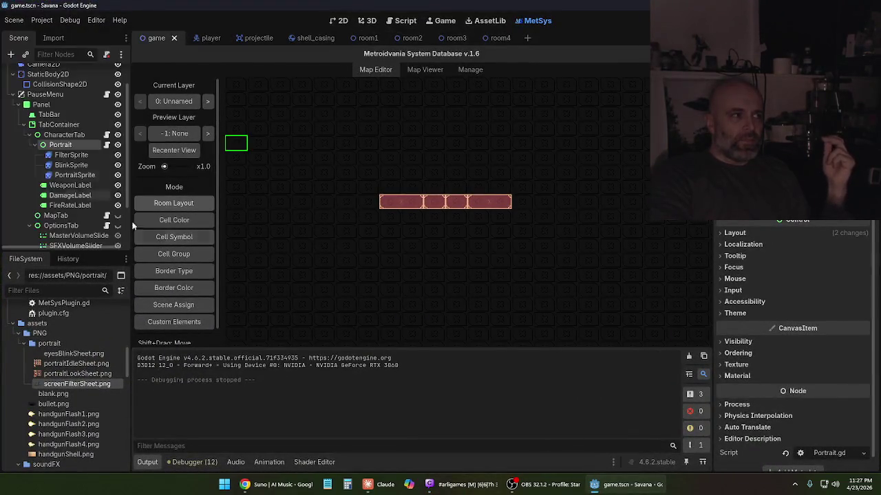
- Go to the Claude chat and review the Blink and Look Min/Max Time advice
{"action": "left_click", "coordinate": [377, 485]}
{"action": "scroll", "coordinate": [577, 287], "scroll_direction": "down", "scroll_amount": 2}
{"action": "scroll", "coordinate": [576, 287], "scroll_direction": "down", "scroll_amount": 20}
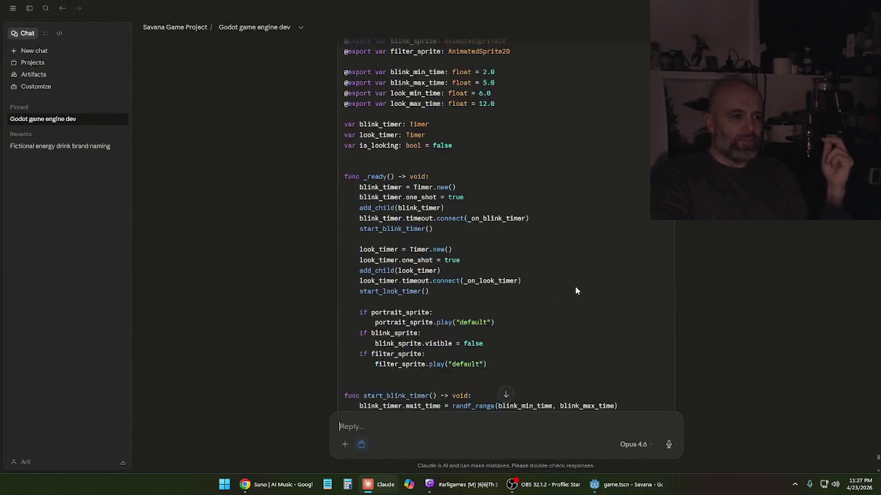
{"action": "scroll", "coordinate": [564, 296], "scroll_direction": "up", "scroll_amount": 1}
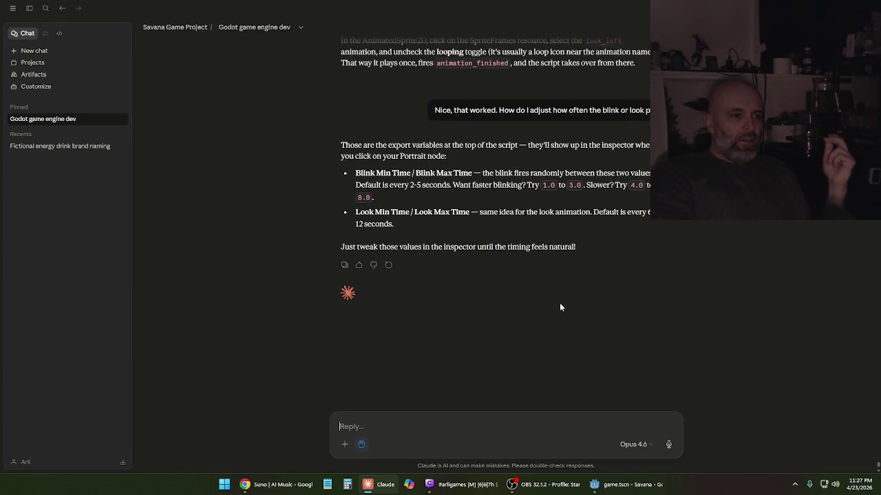